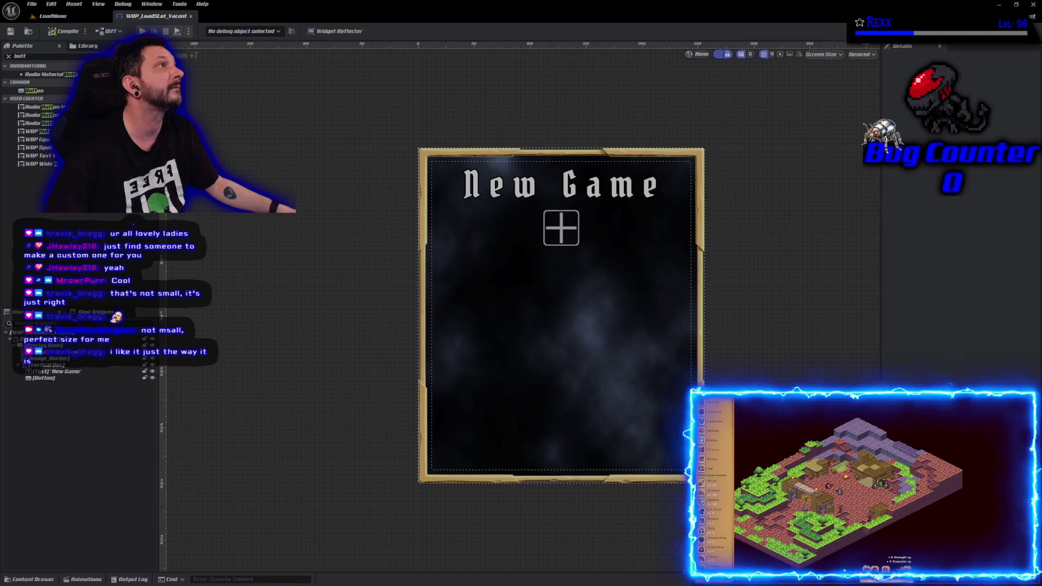
Select the plus button, collapse Disabled, expand Normal and open the Normal Tint colour picker.
click(87, 377)
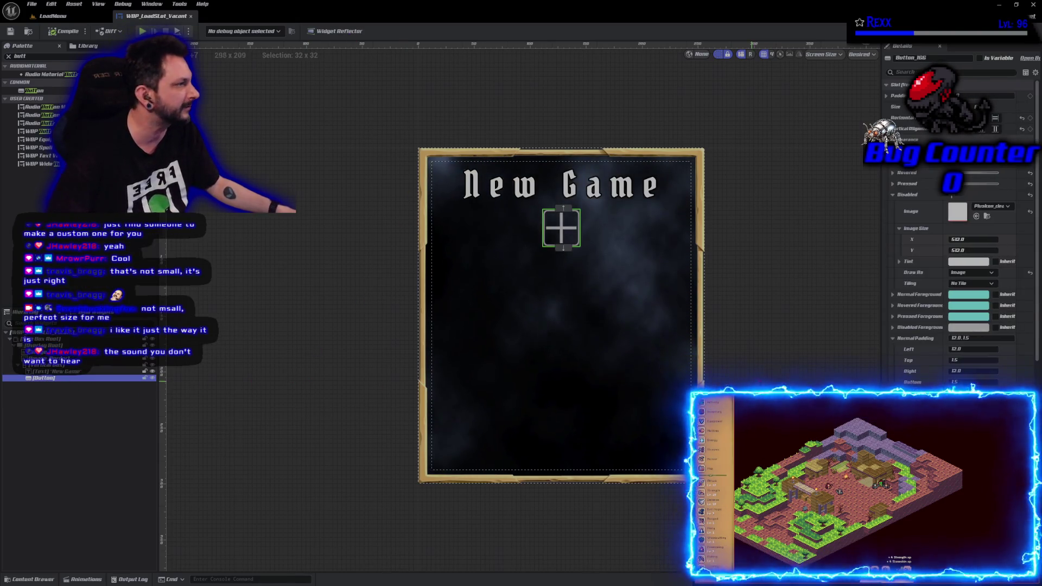
click(900, 194)
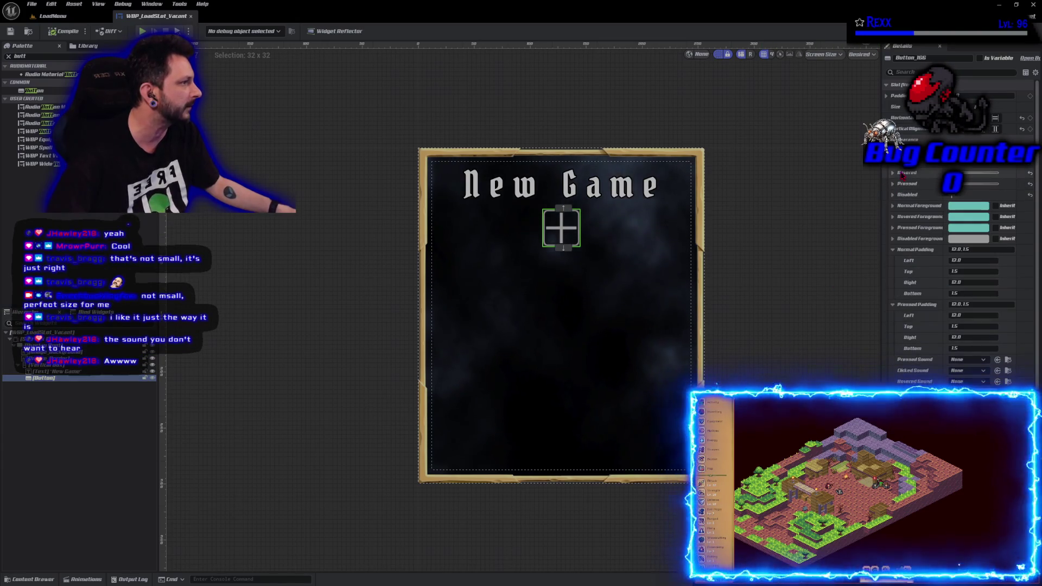
click(893, 162)
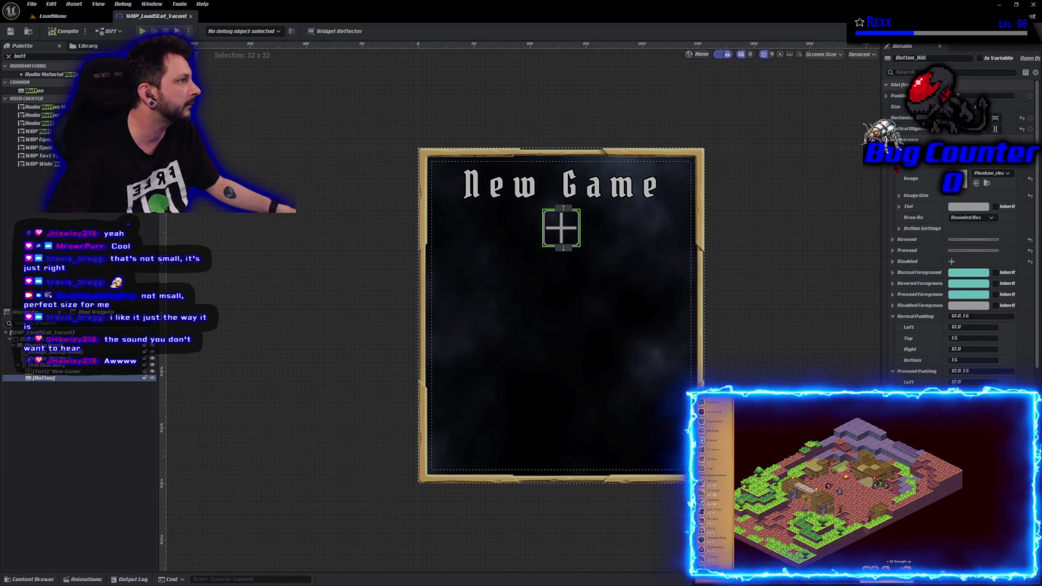
click(960, 209)
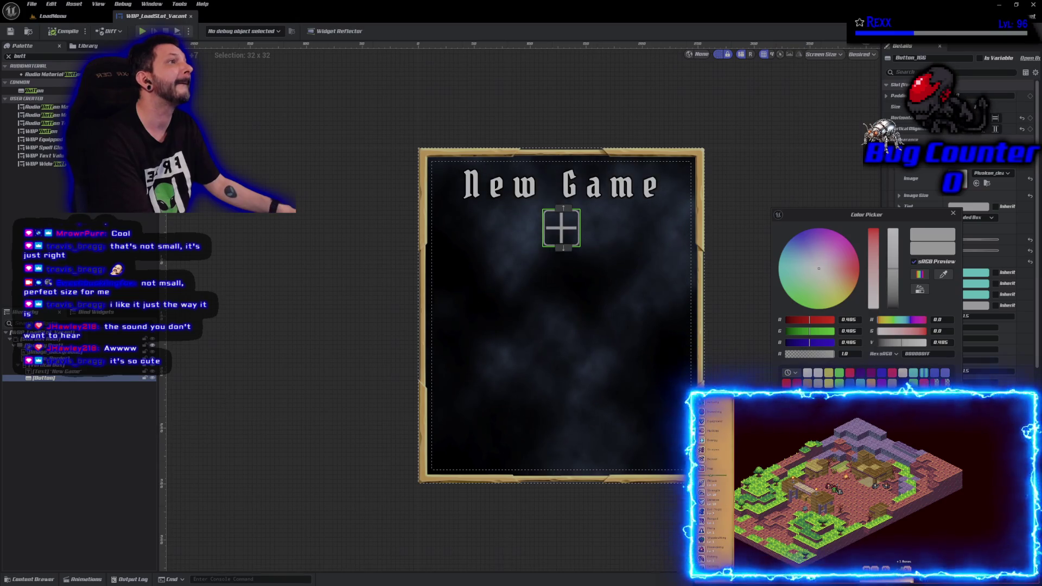
Darken the Normal tint to a dark grey of about 0.15 RGB and close the picker.
drag(897, 251, 896, 302)
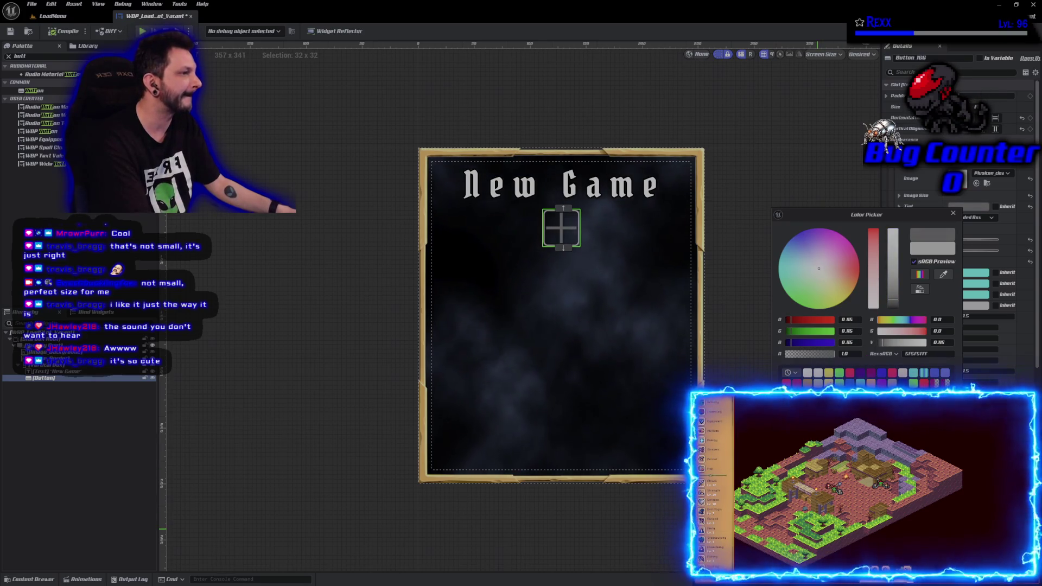
click(864, 375)
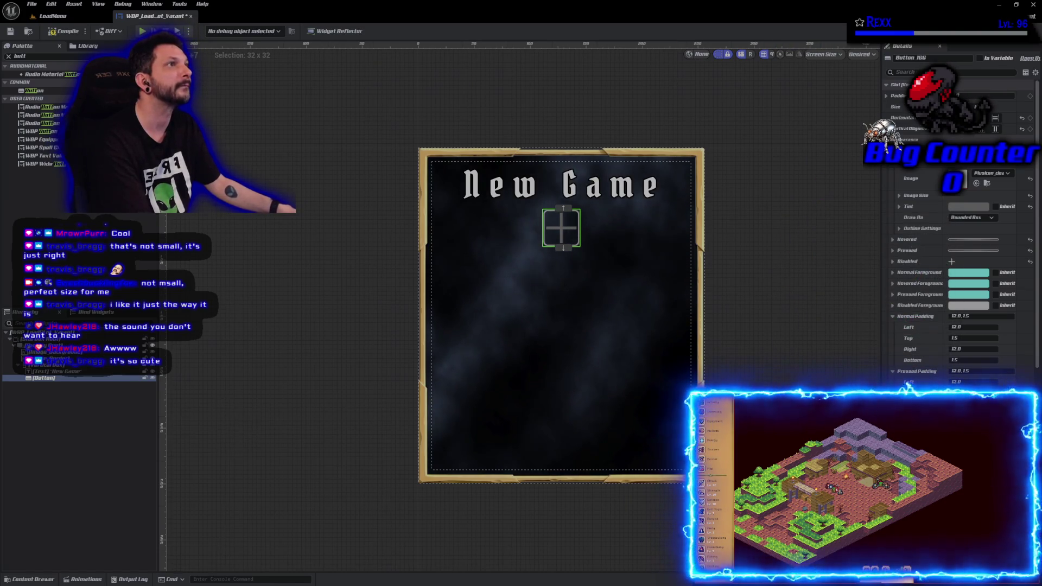
Compile, switch the Normal state's Draw As to Image, and compile again.
click(64, 31)
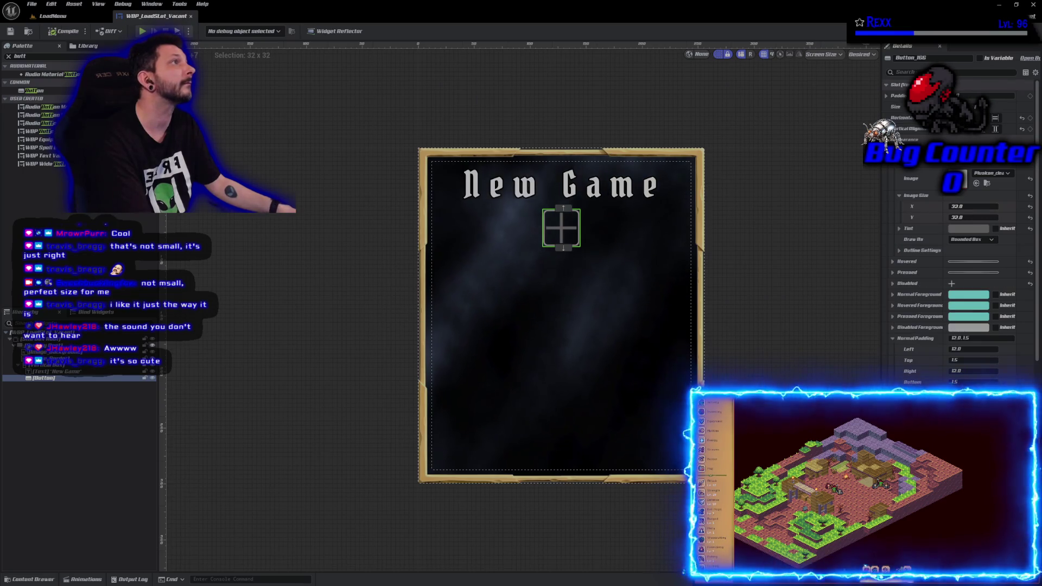
click(961, 240)
click(958, 266)
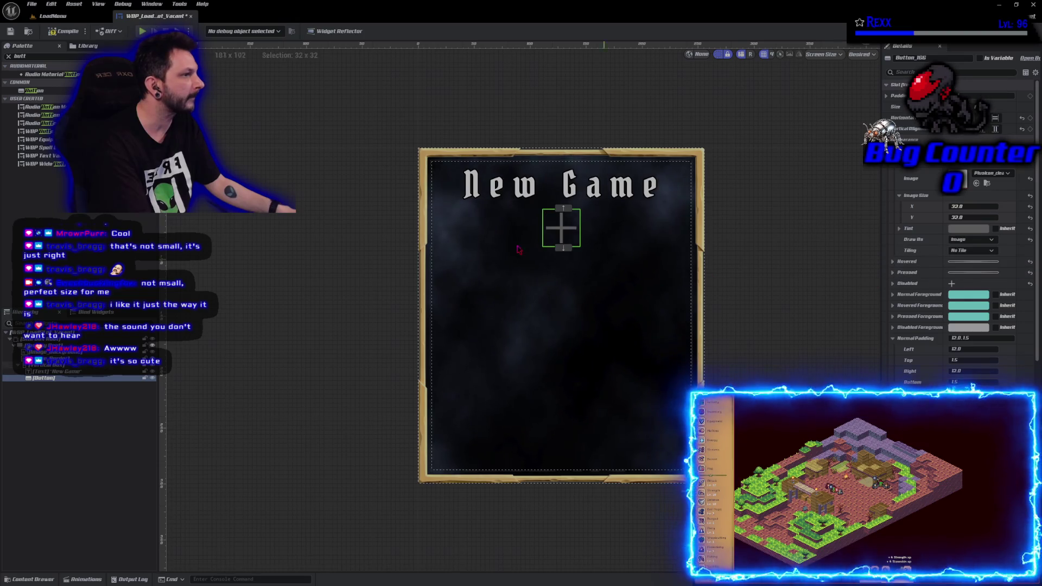
click(66, 31)
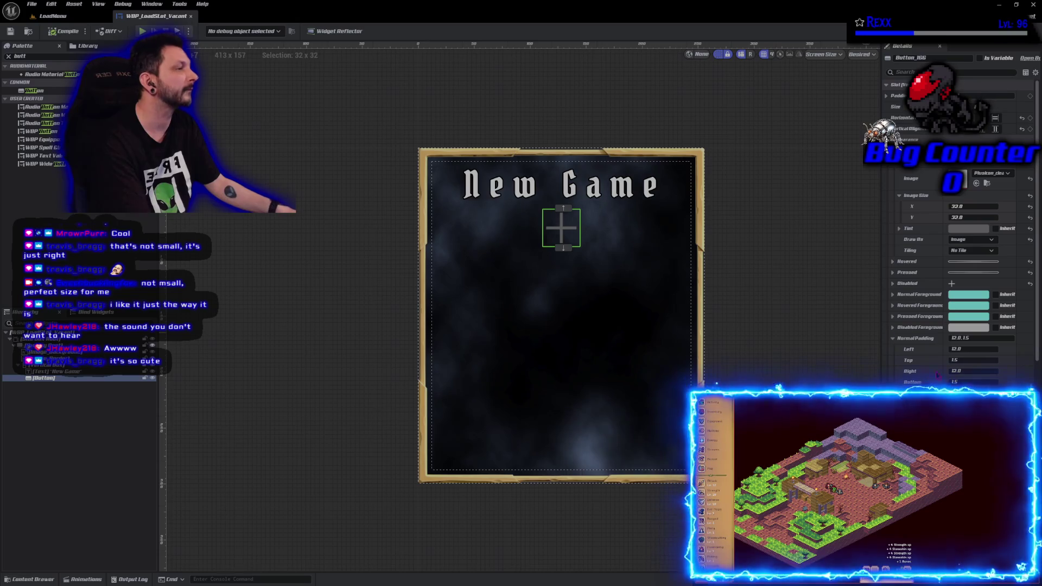
Set the Normal image size to 120 × 120 and save the widget.
click(957, 206)
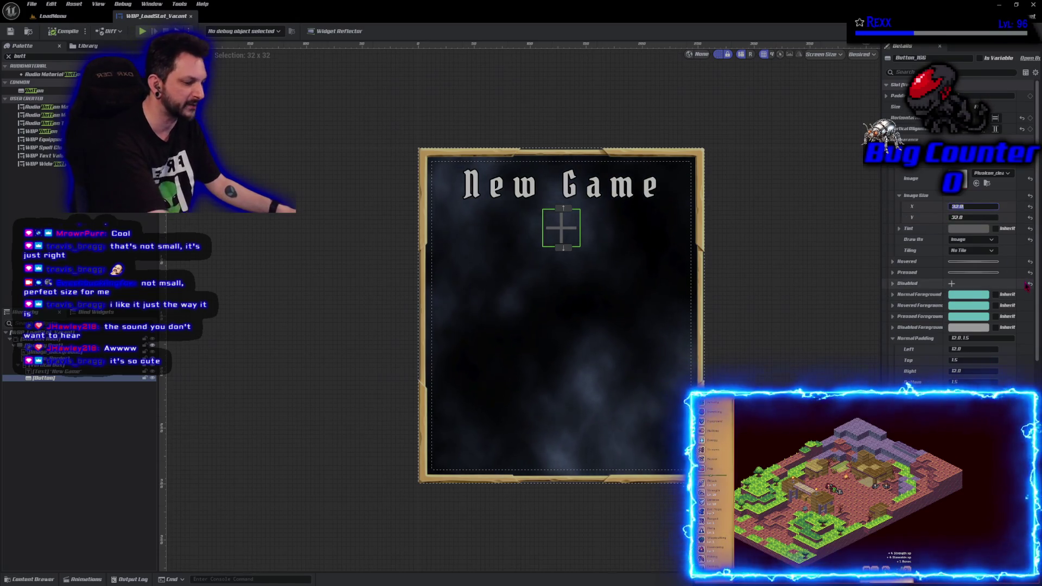
text(16120)
key(Tab)
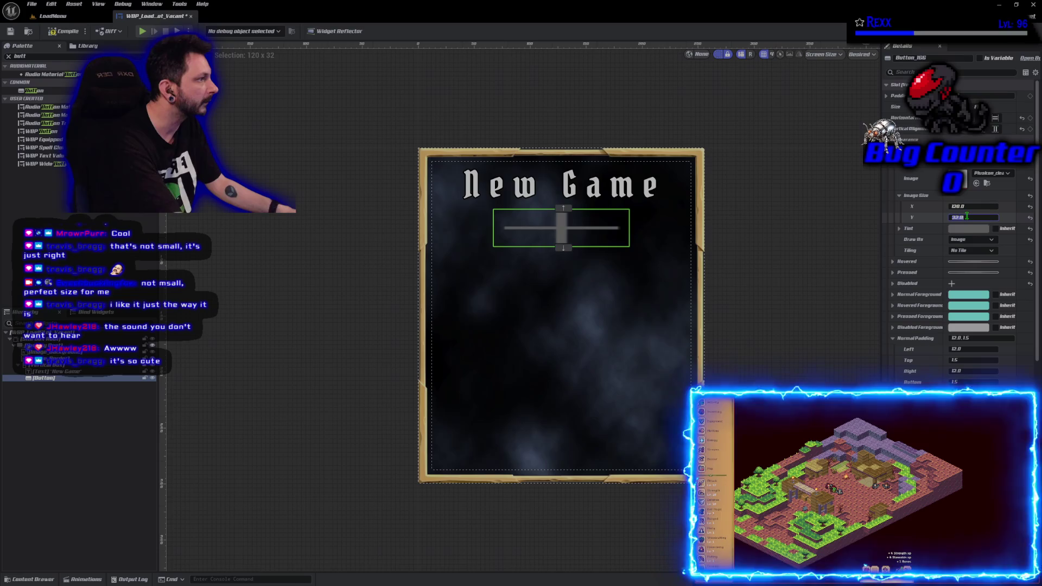
text(120)
key(Return)
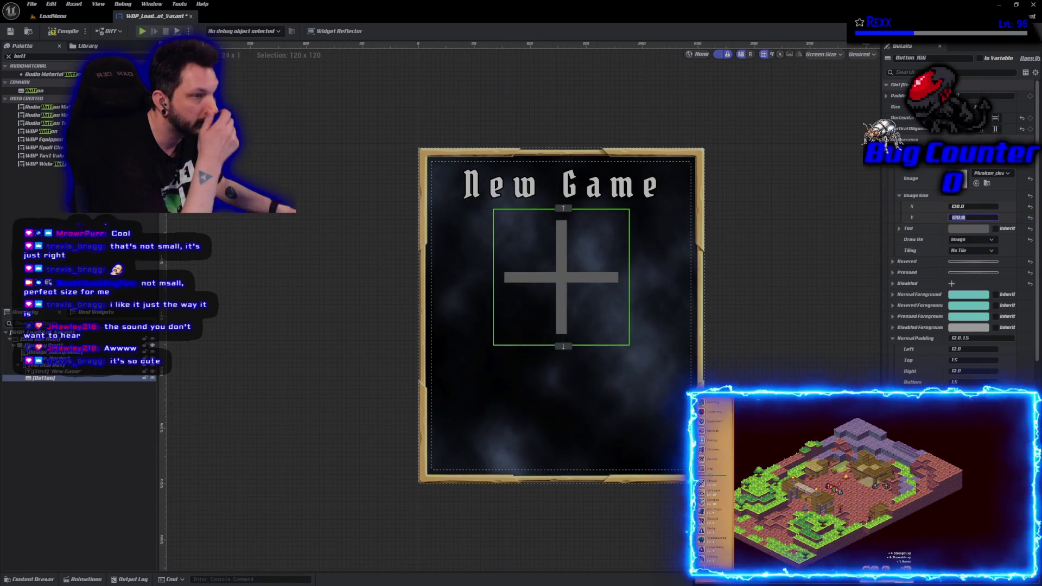
click(10, 32)
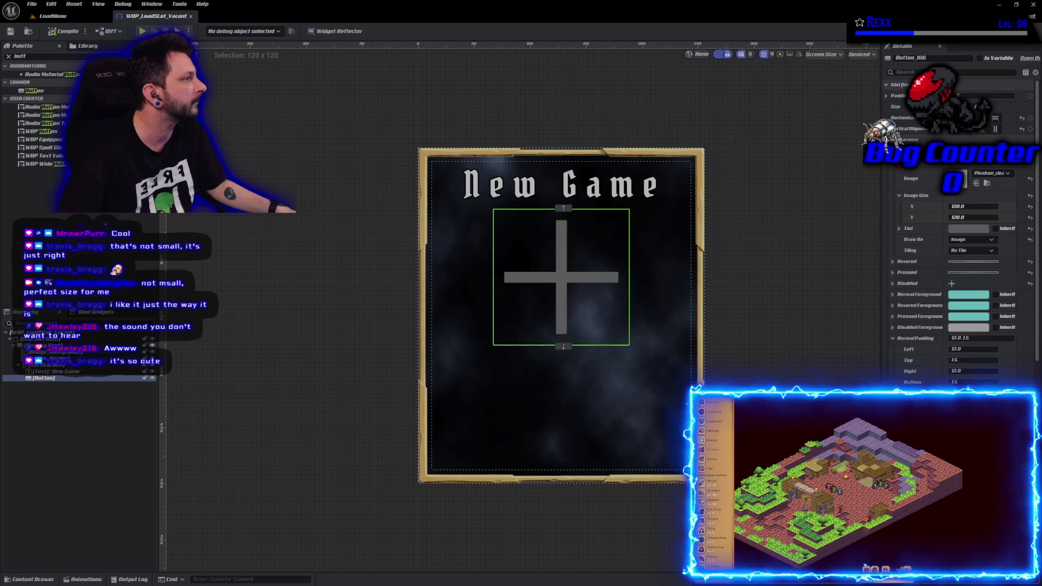
Brighten the Hovered state tint to pure white.
scroll(960, 244, down, 3)
click(893, 173)
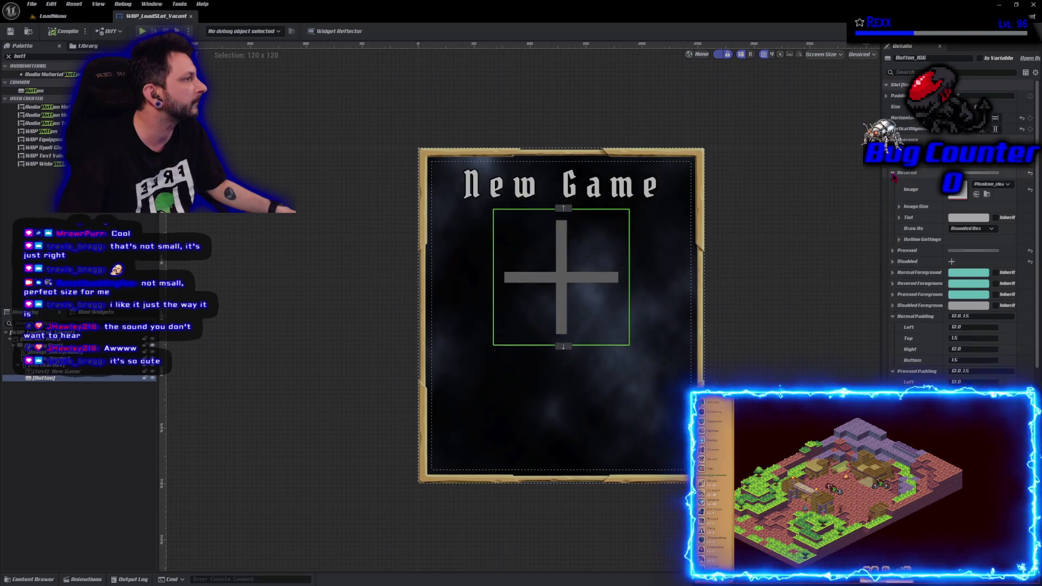
click(968, 219)
drag(902, 264, 901, 238)
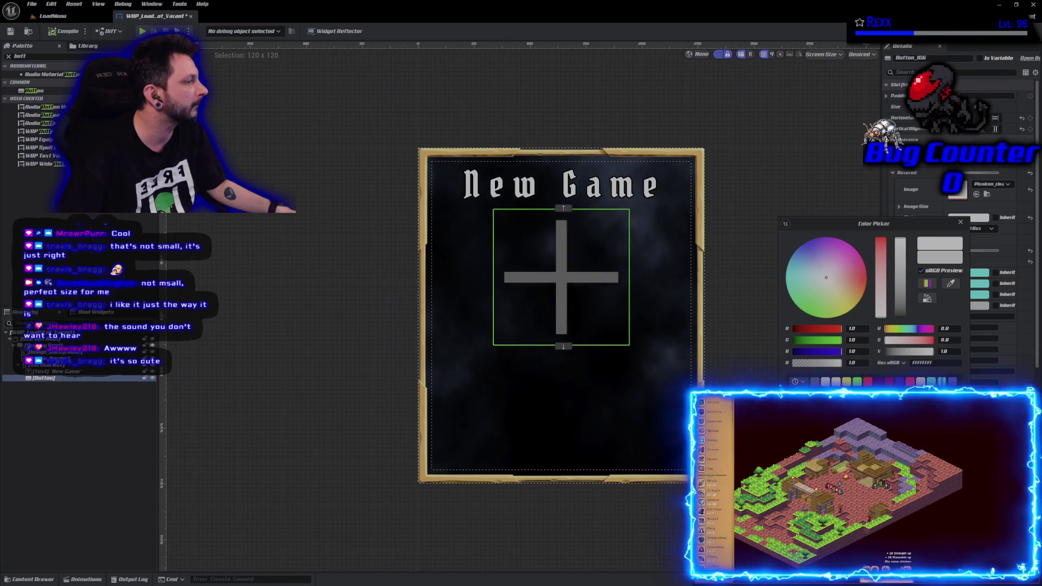
click(961, 222)
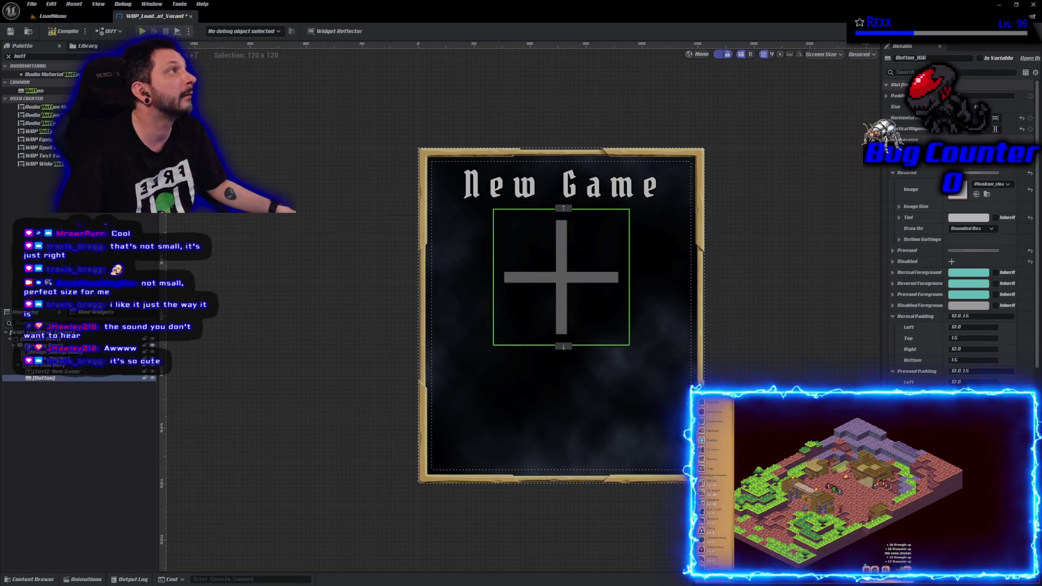
Set the Hovered state's Draw As to Image and save the widget with Ctrl+S.
click(971, 229)
click(964, 261)
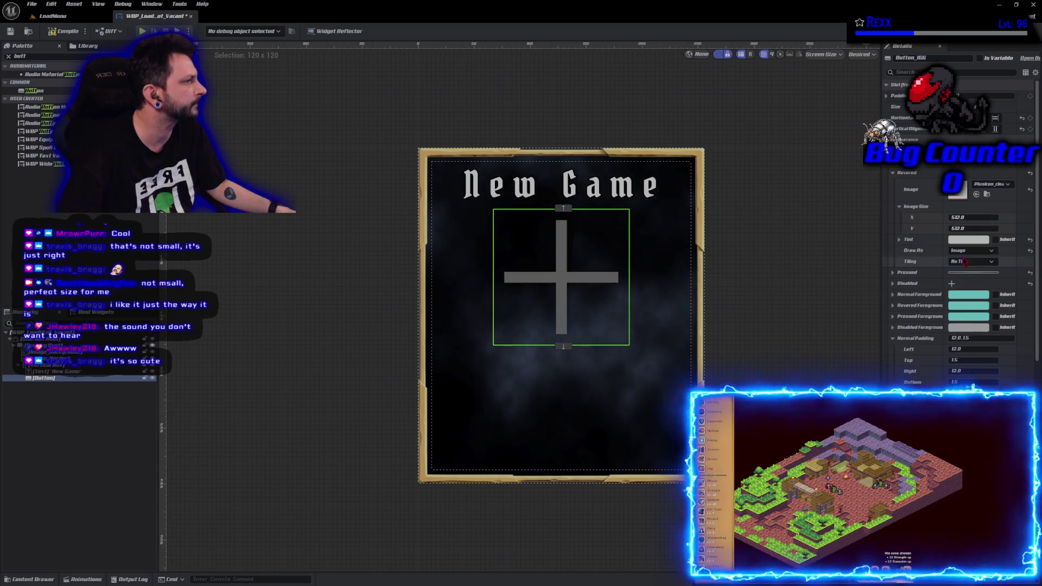
key(ctrl+s)
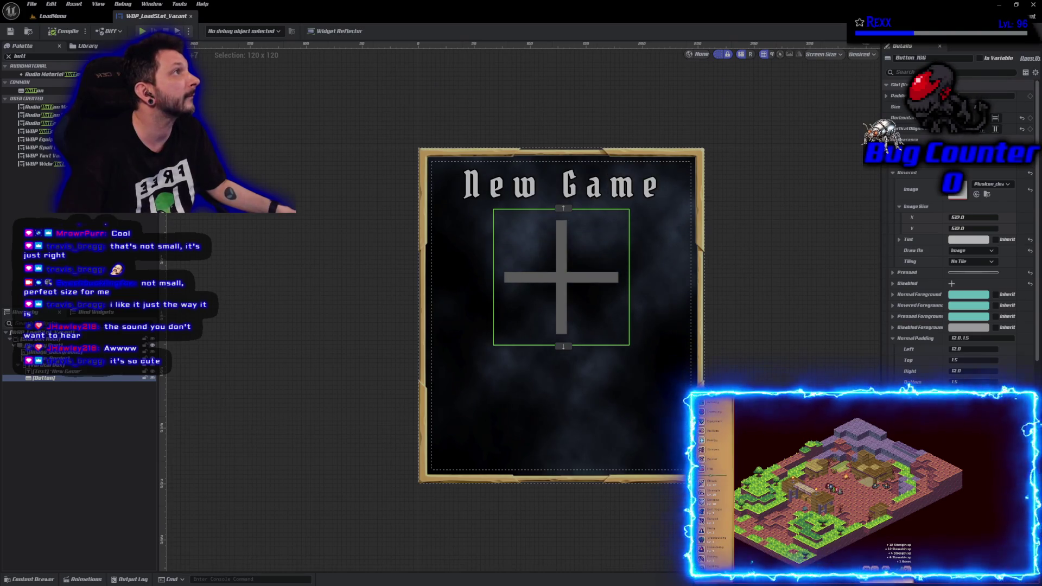
click(893, 173)
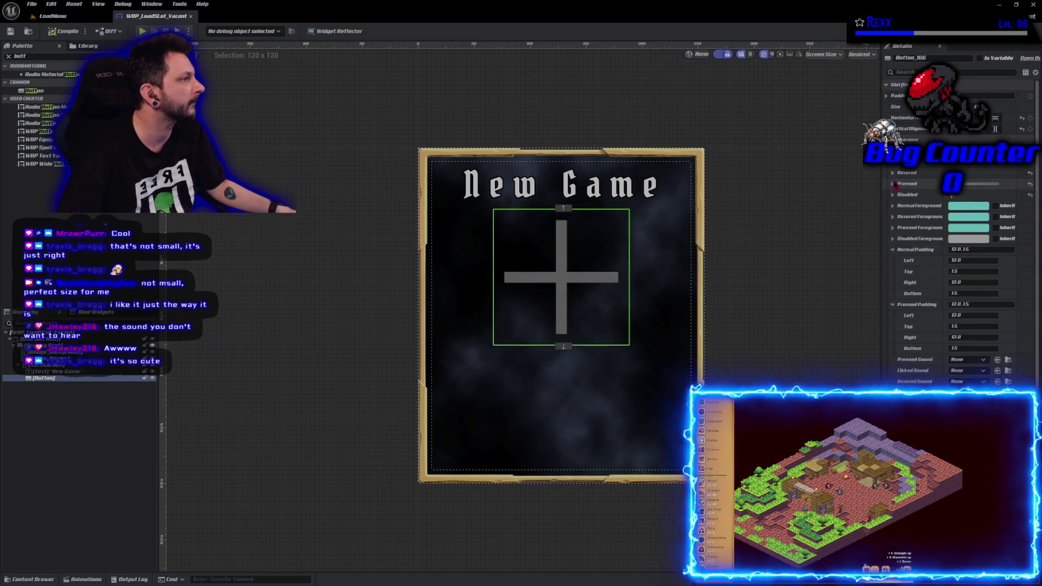
Replace the Hovered settings with the expanded Pressed state settings in Details.
click(893, 183)
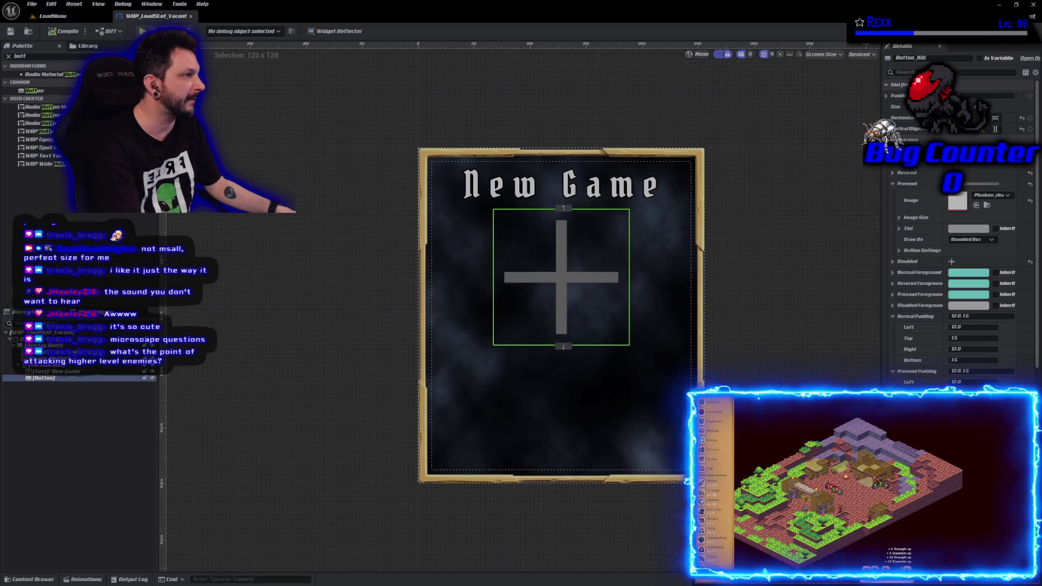
click(962, 239)
Tint the Pressed state burnt orange with red at 0.6 and confirm with OK.
click(966, 228)
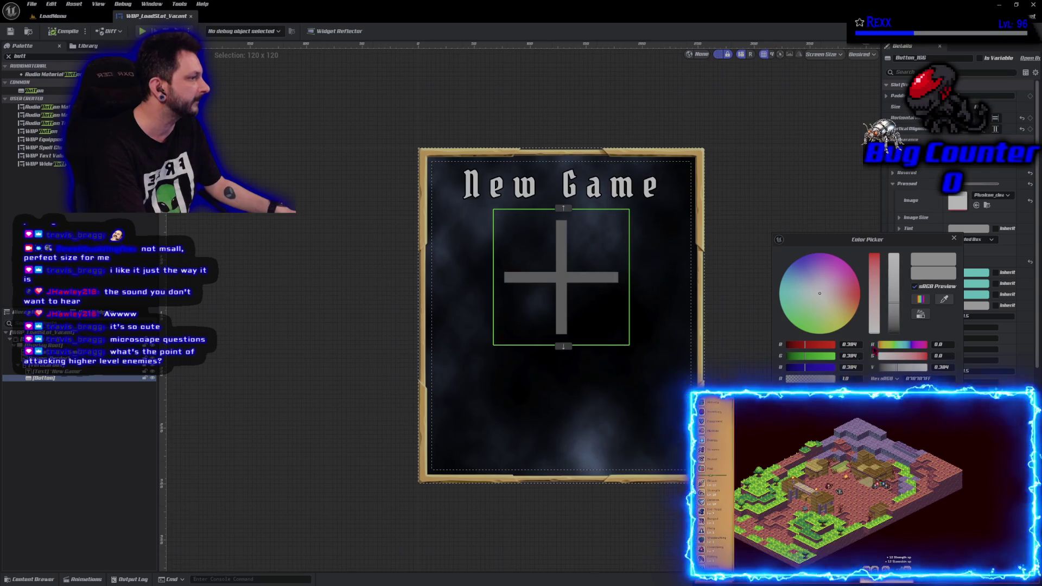
drag(820, 294, 857, 311)
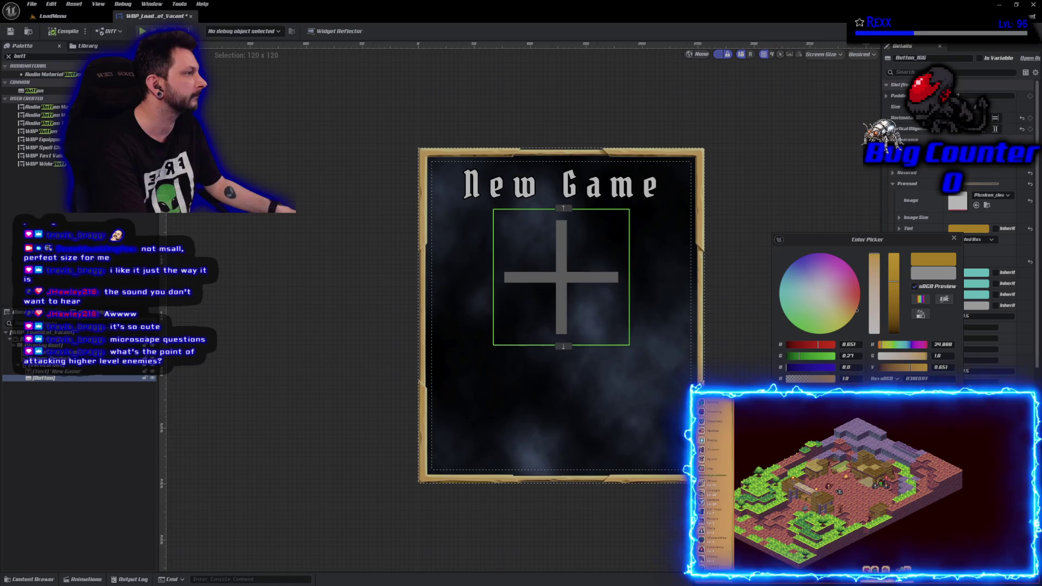
key(Escape)
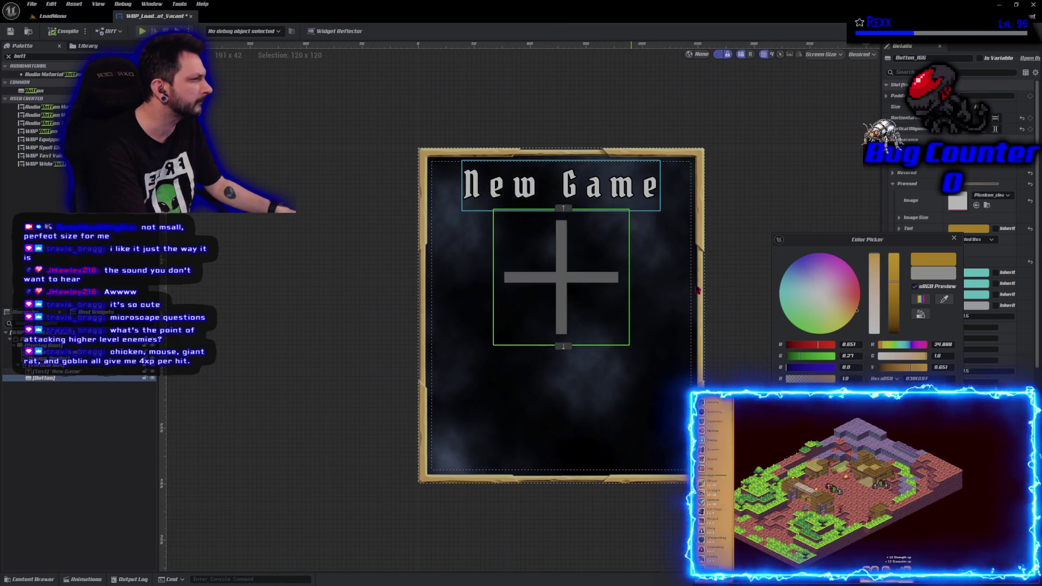
drag(809, 348, 838, 347)
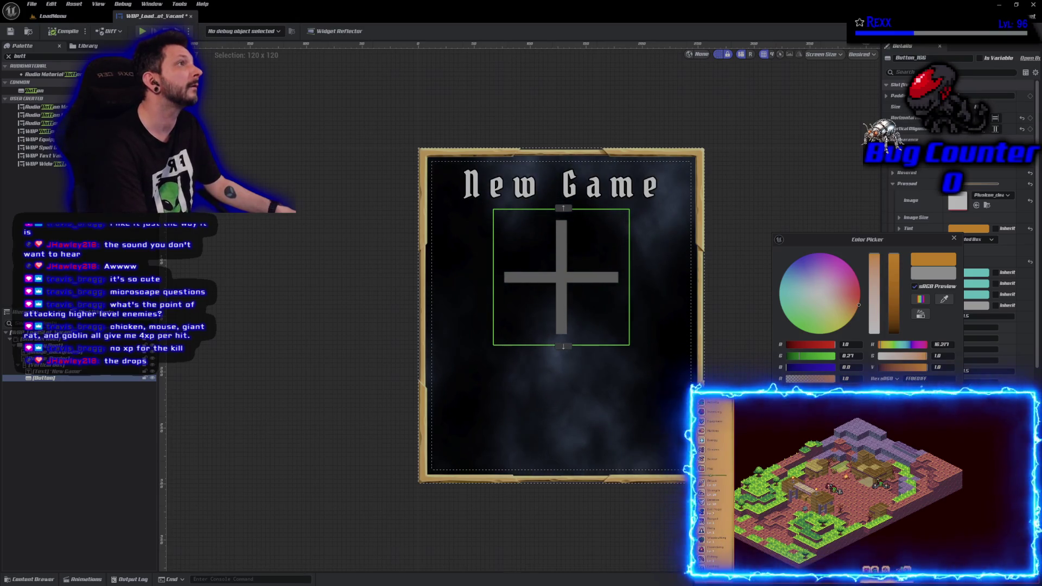
click(845, 345)
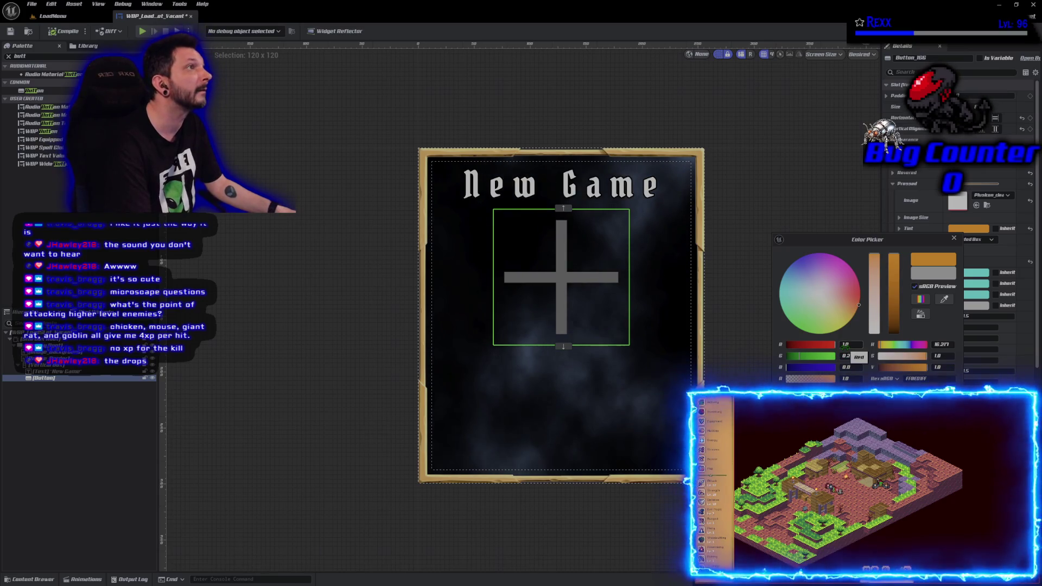
text(0.6)
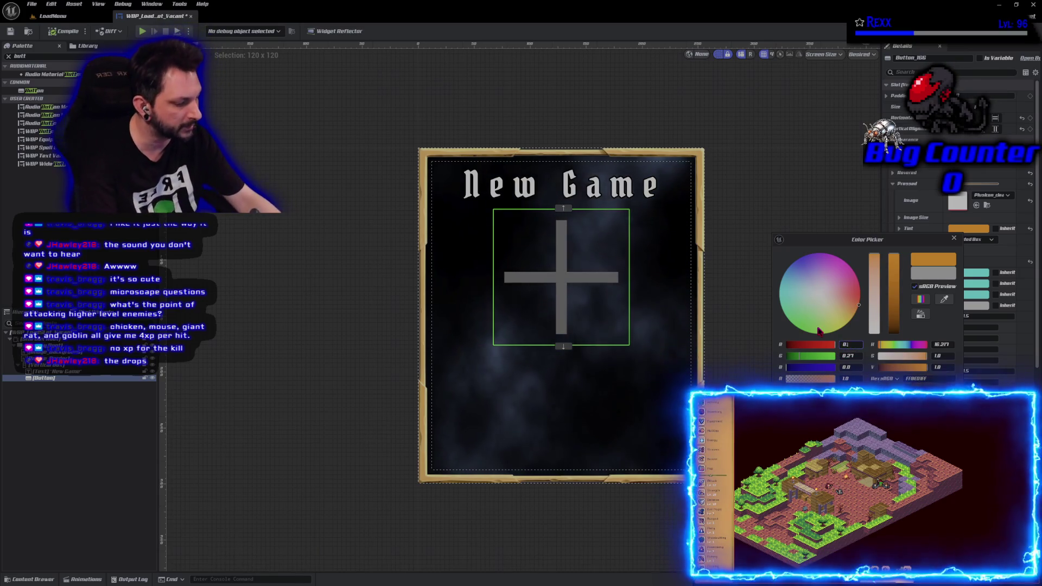
key(Return)
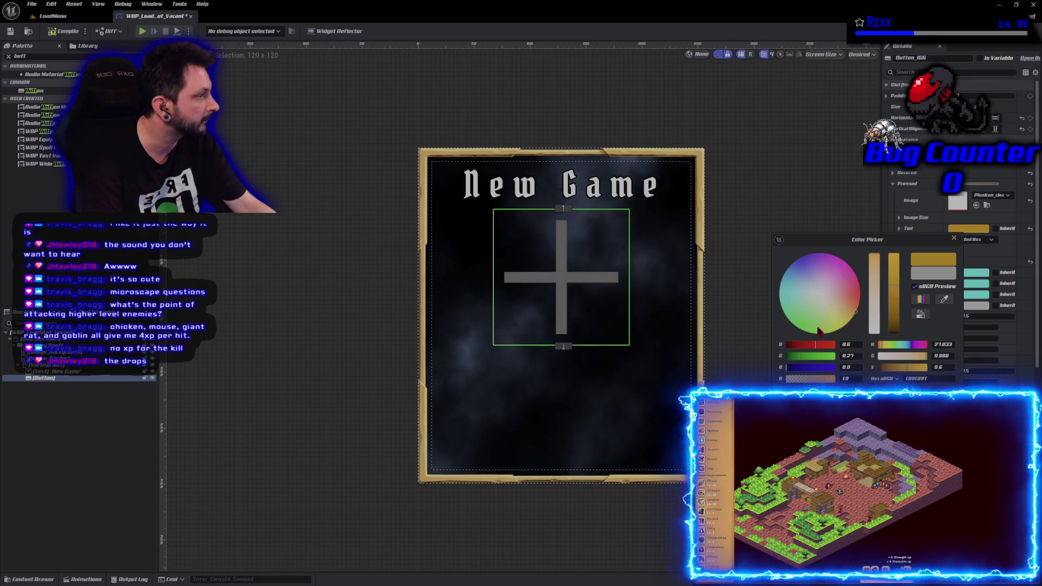
click(855, 358)
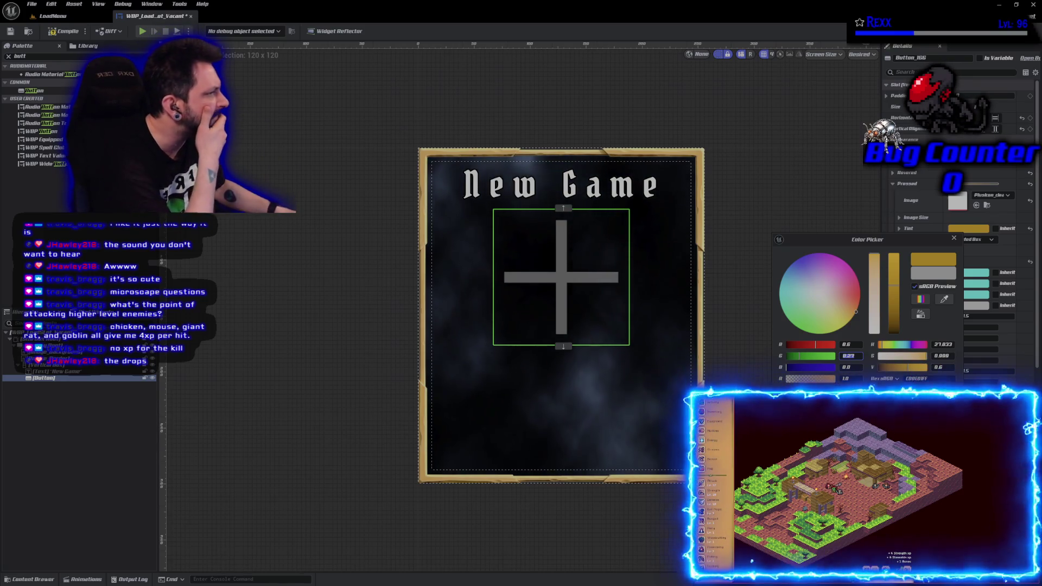
mouse_move(859, 239)
mouse_down()
mouse_move(650, 209)
mouse_move(279, 183)
mouse_up()
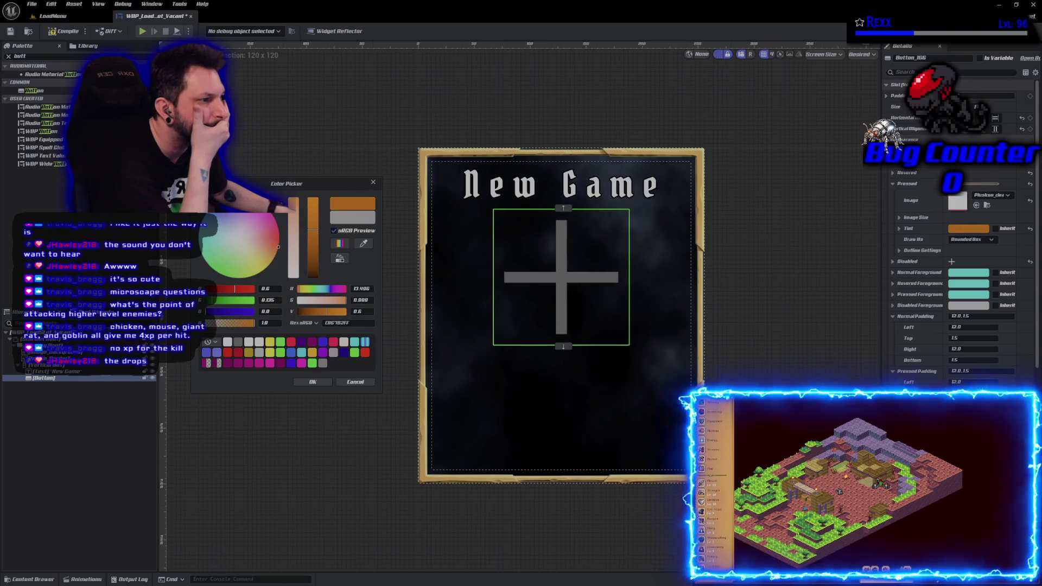
click(321, 383)
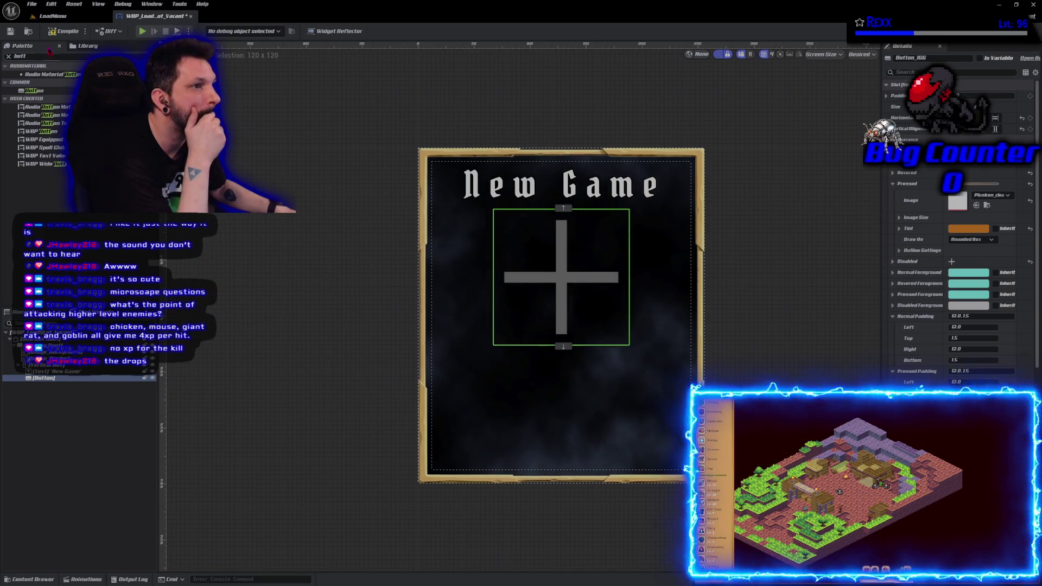
Save WBP_LoadSlot_Vacant with Ctrl+S to keep the orange Pressed tint.
key(ctrl+s)
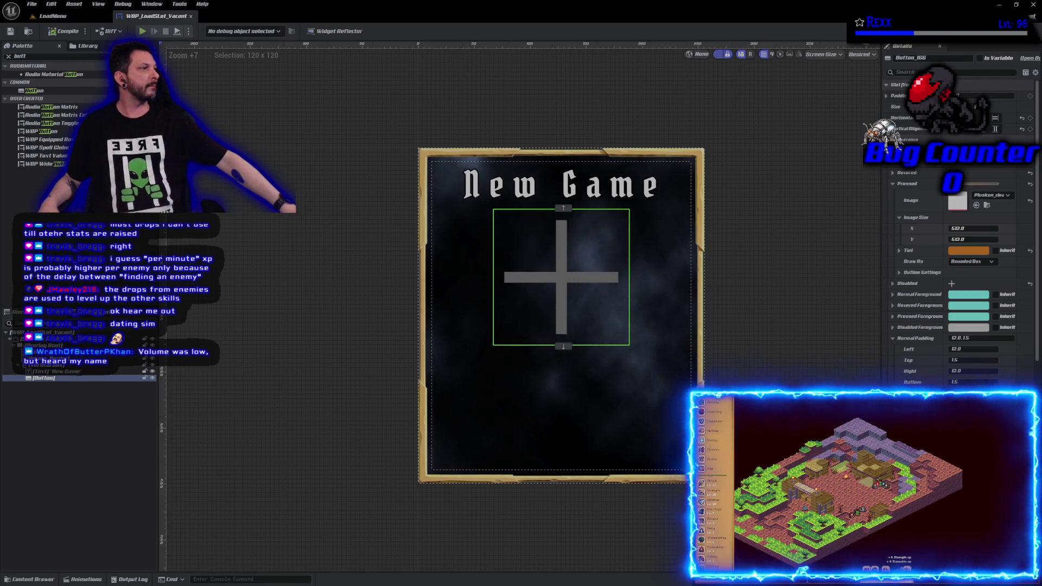
click(970, 262)
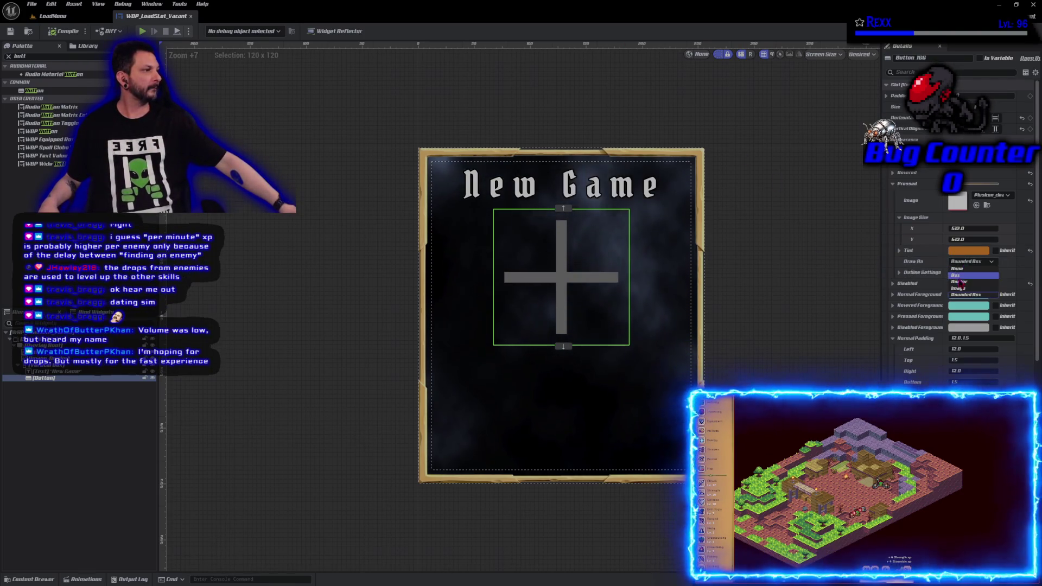
Make the Pressed state draw as Image, save, and collapse the Pressed settings.
click(960, 289)
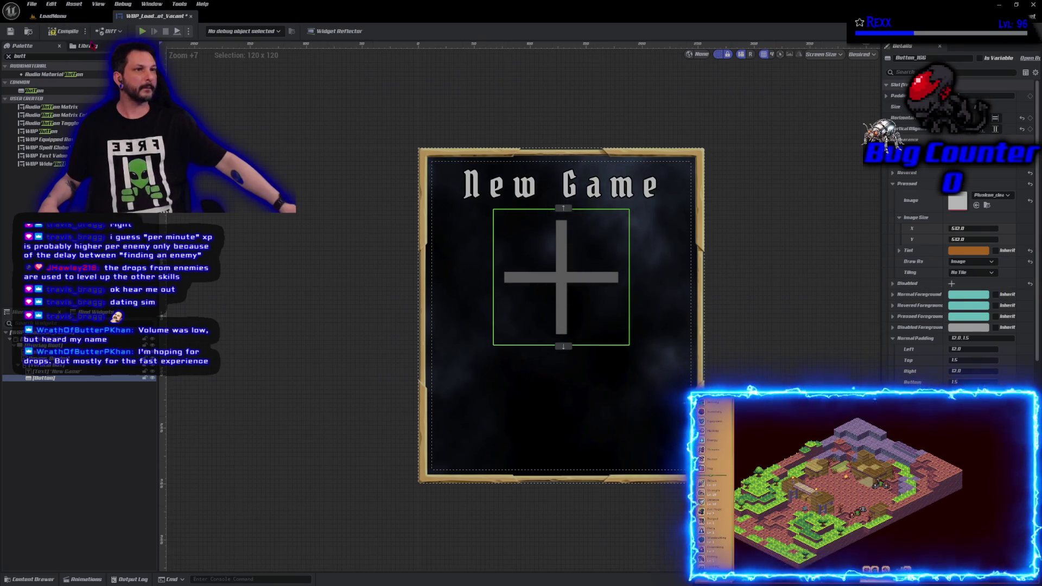
click(11, 32)
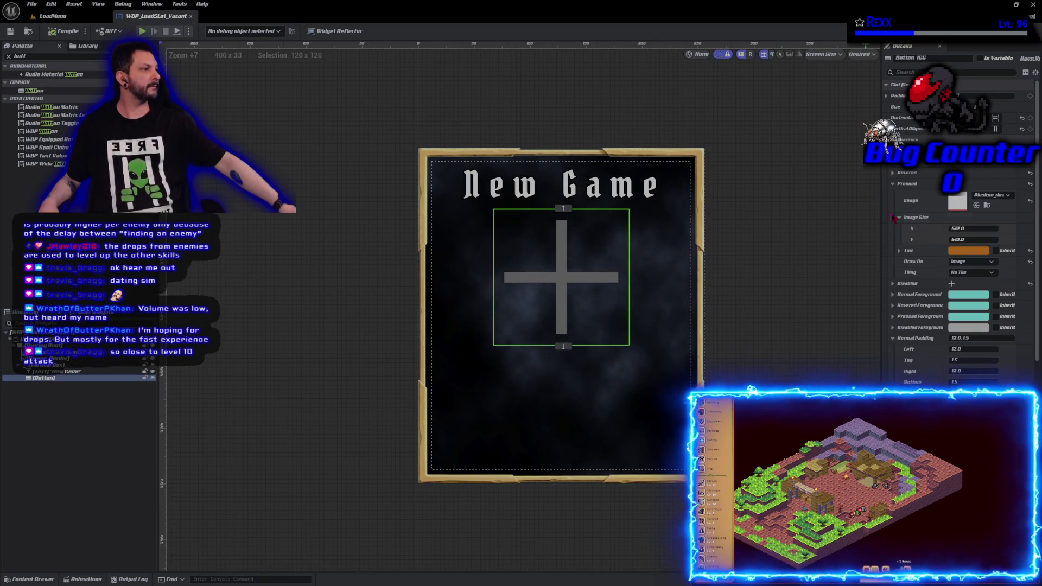
click(894, 184)
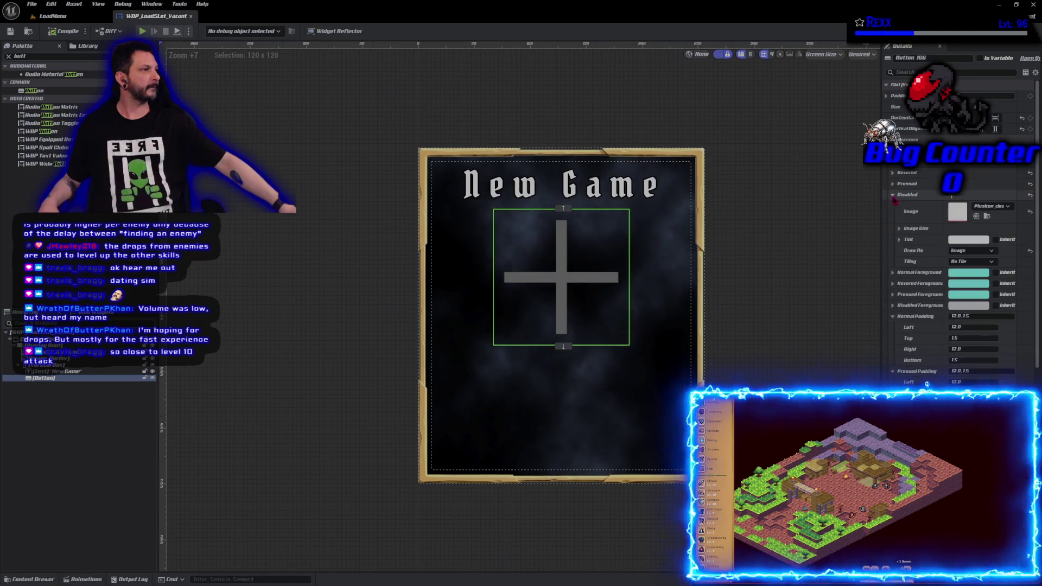
Set the Disabled tint to a very dark grey (about 0.021 RGB), then collapse Disabled.
click(894, 195)
click(969, 239)
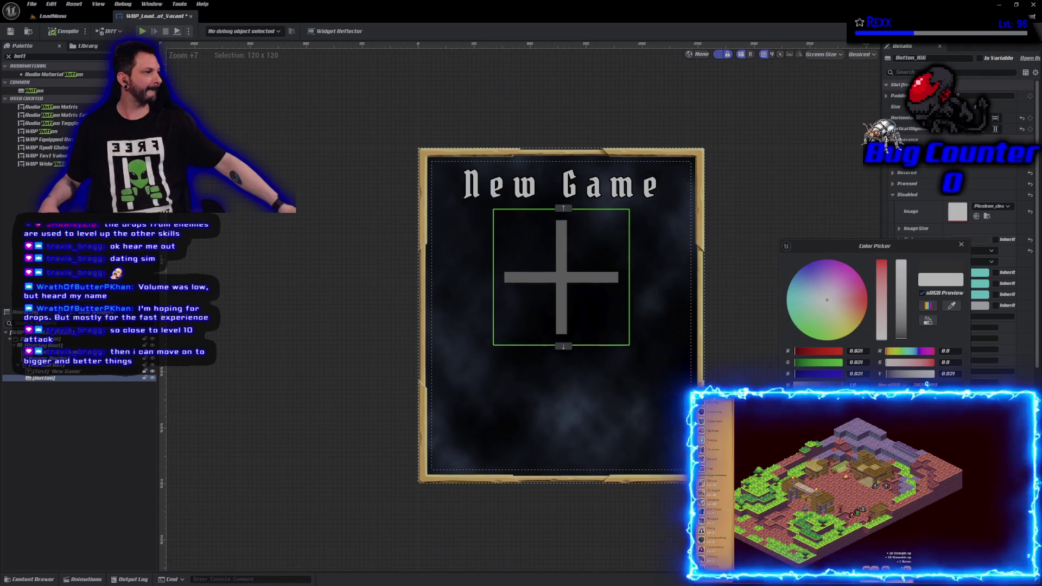
key(Escape)
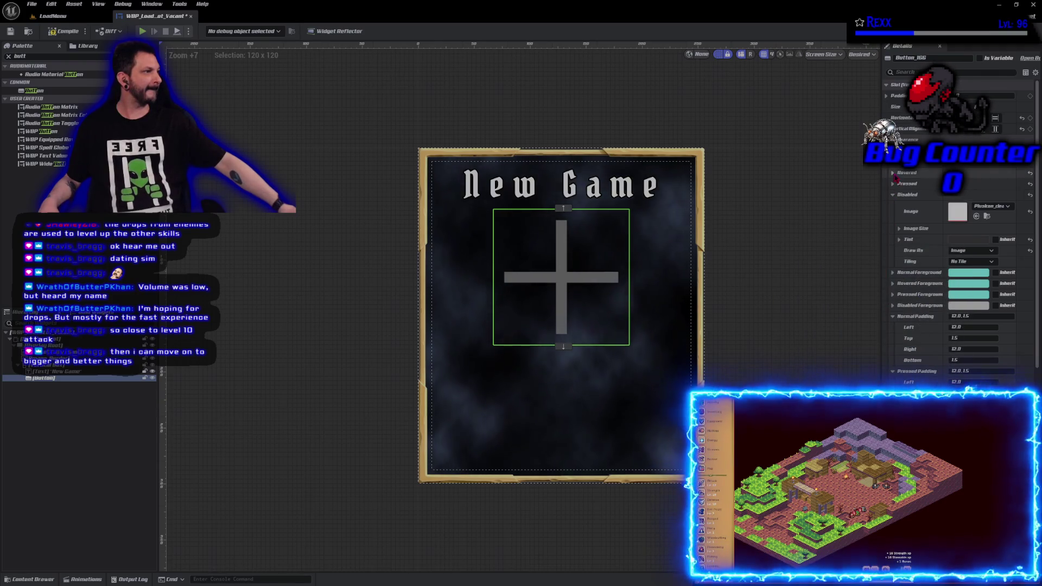
click(893, 194)
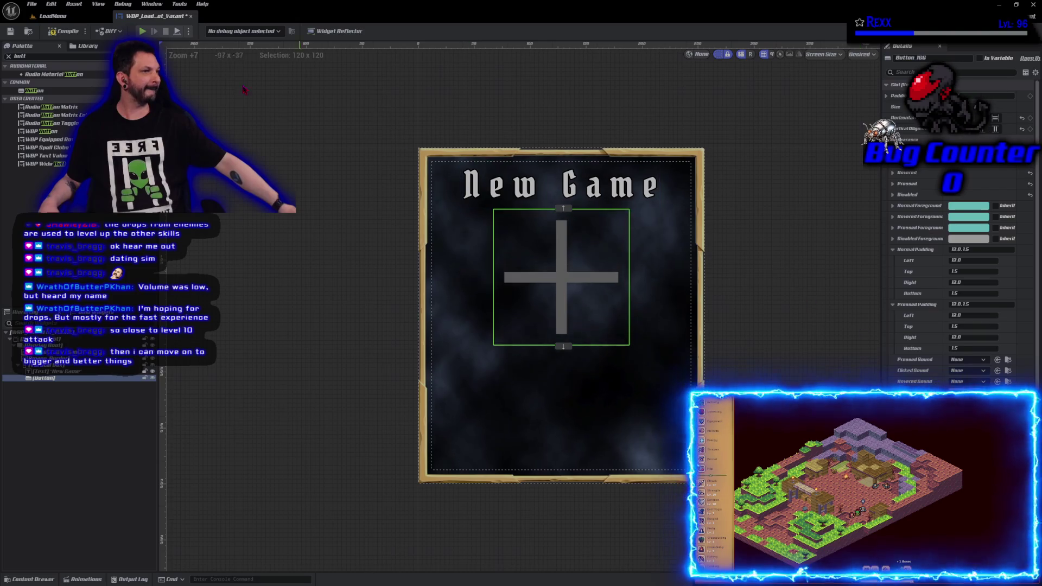
Save WBP_LoadSlot_Vacant and move the Microscape game window over the editor.
click(10, 31)
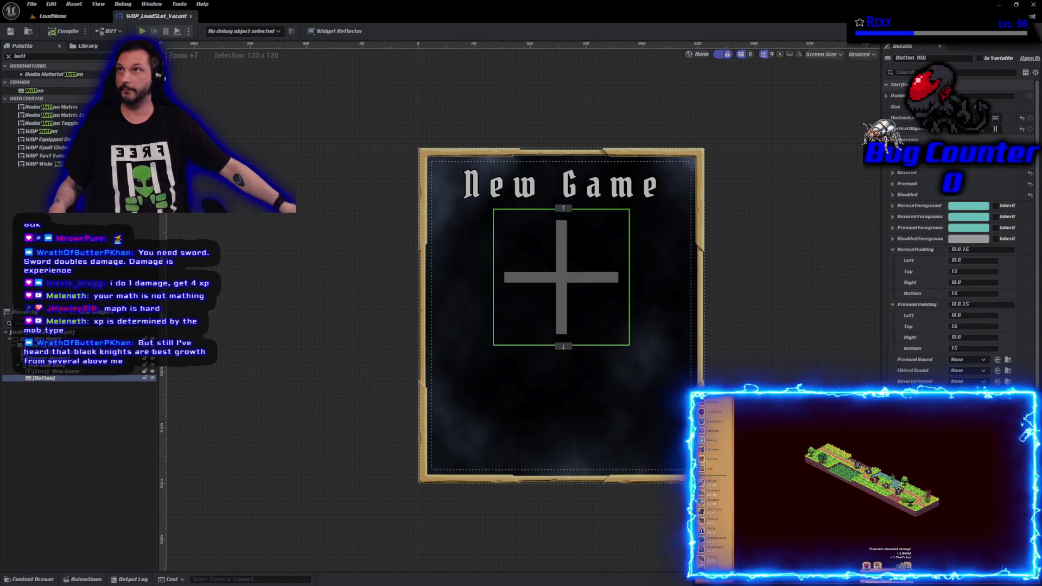
mouse_move(541, 1)
mouse_down()
mouse_move(333, 88)
mouse_move(244, 37)
mouse_move(209, 36)
mouse_up()
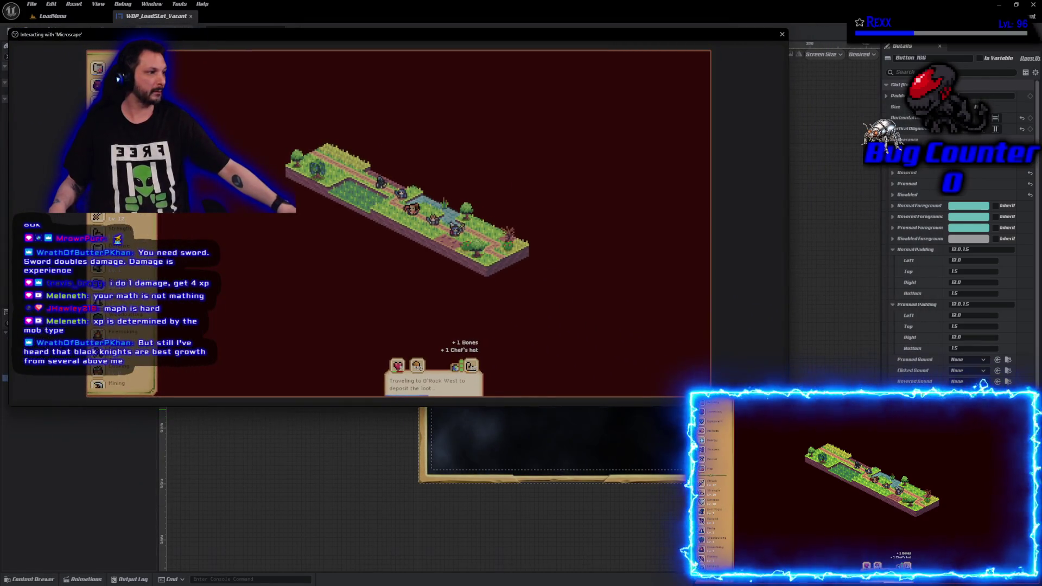
Drag the Microscope game window larger over the editor.
mouse_move(789, 406)
mouse_down()
mouse_move(891, 516)
mouse_move(977, 564)
mouse_up()
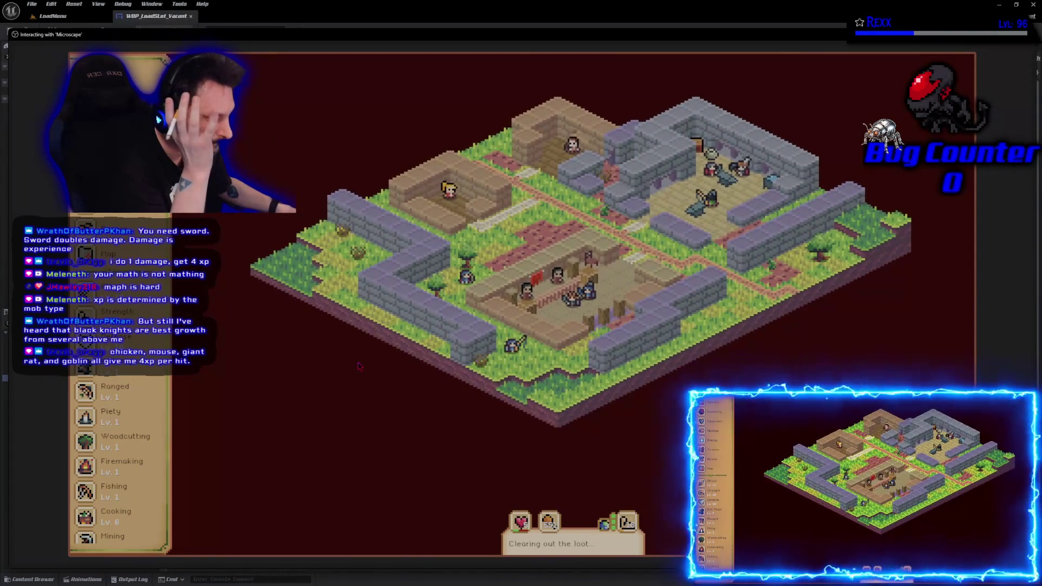
scroll(136, 407, down, 5)
Browse the in-game Manual's combat guidance, then return to its topic list.
click(117, 442)
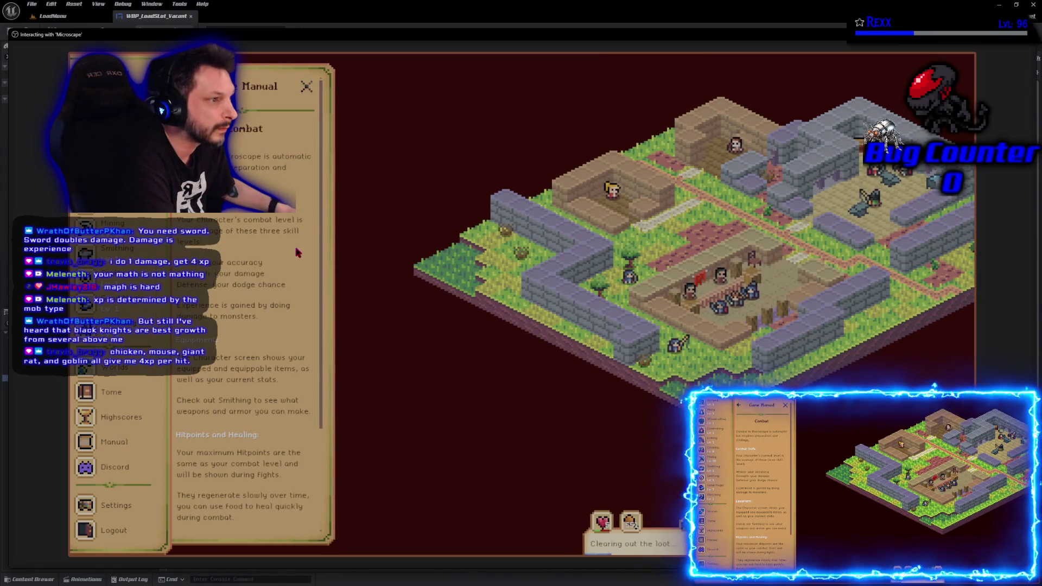
scroll(298, 253, down, 2)
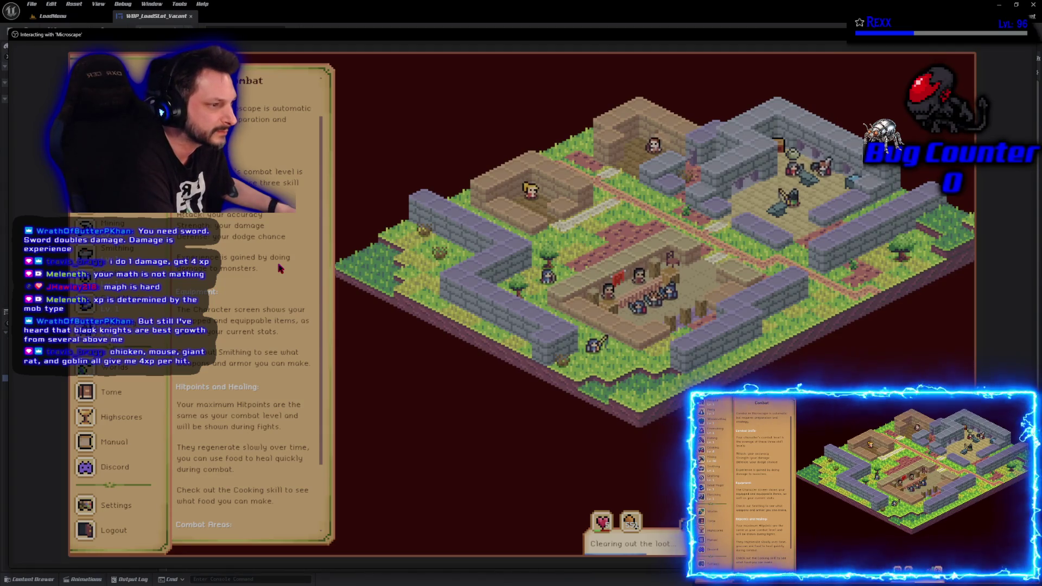
scroll(281, 269, down, 3)
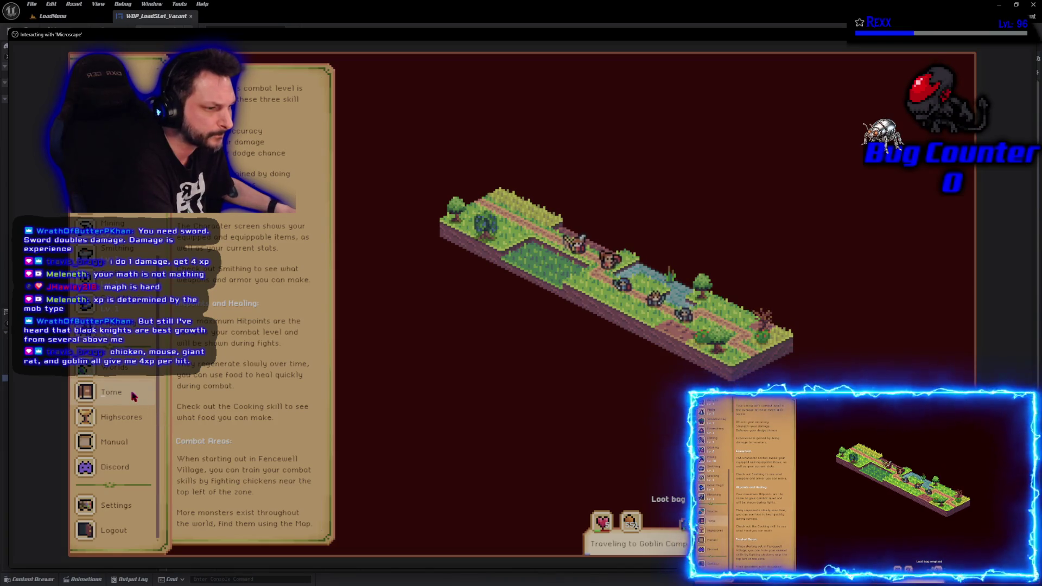
click(126, 449)
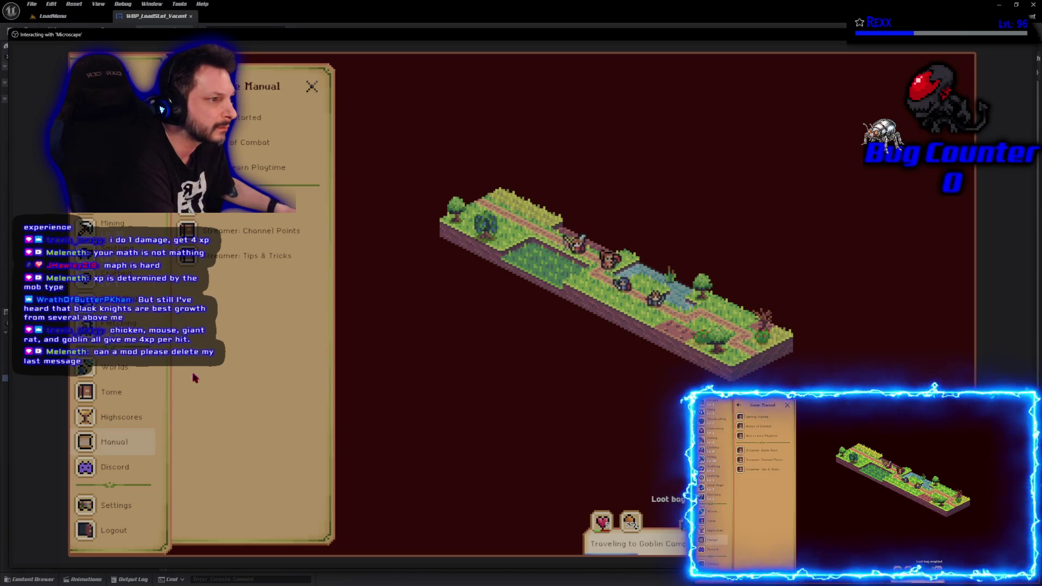
click(263, 146)
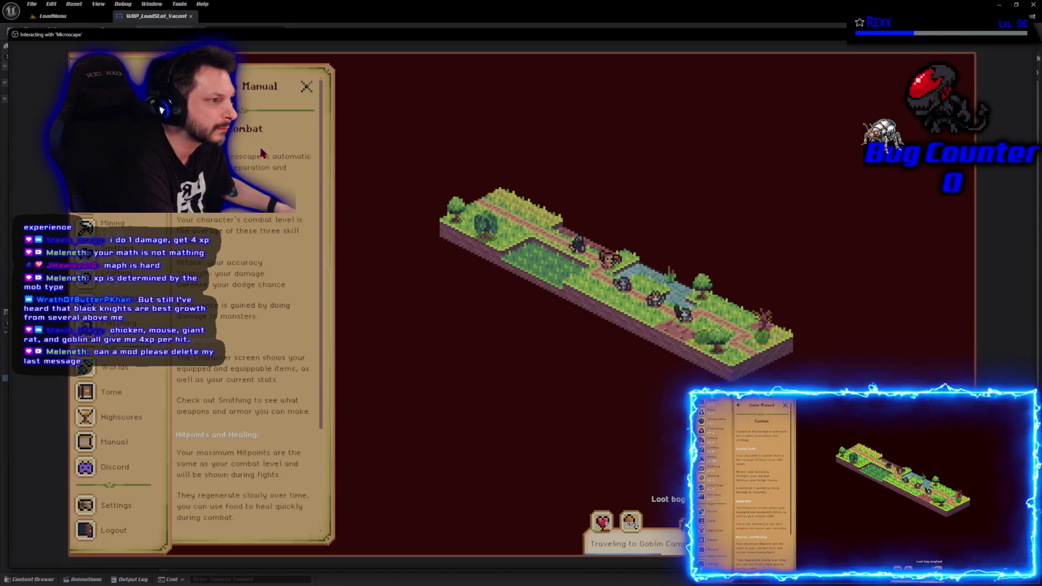
scroll(278, 284, down, 4)
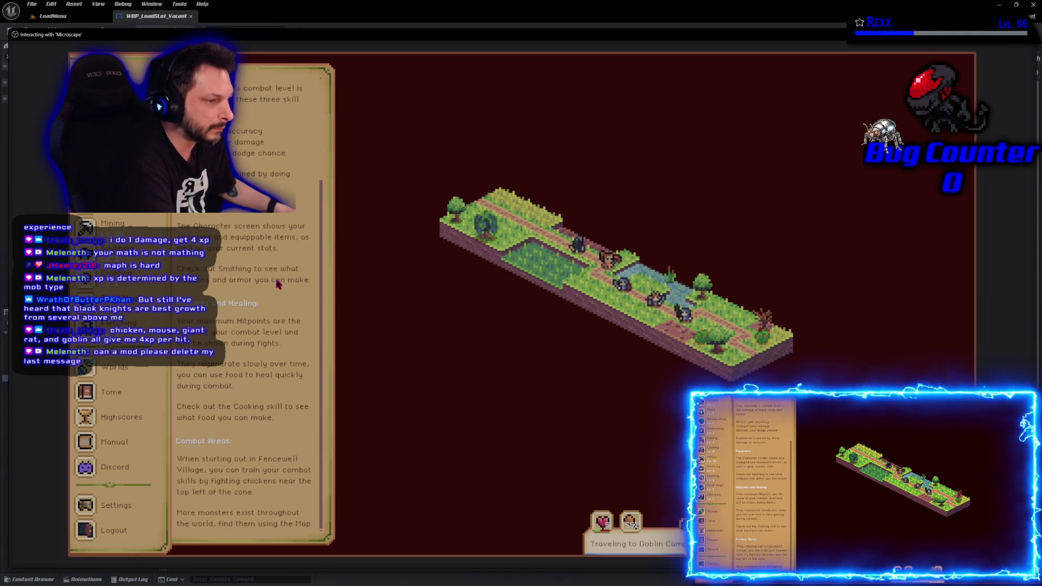
scroll(272, 297, up, 4)
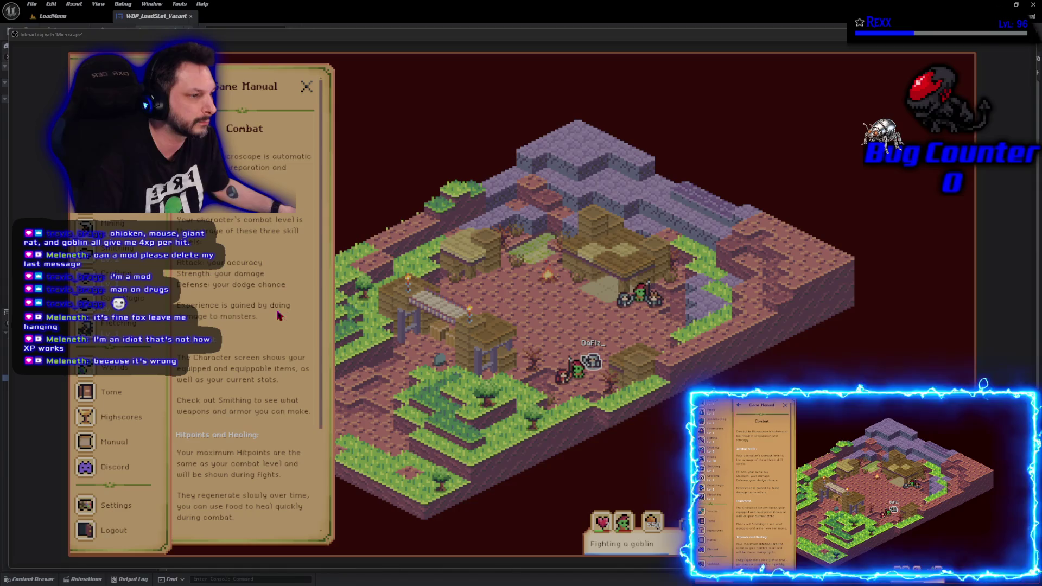
drag(259, 317, 184, 305)
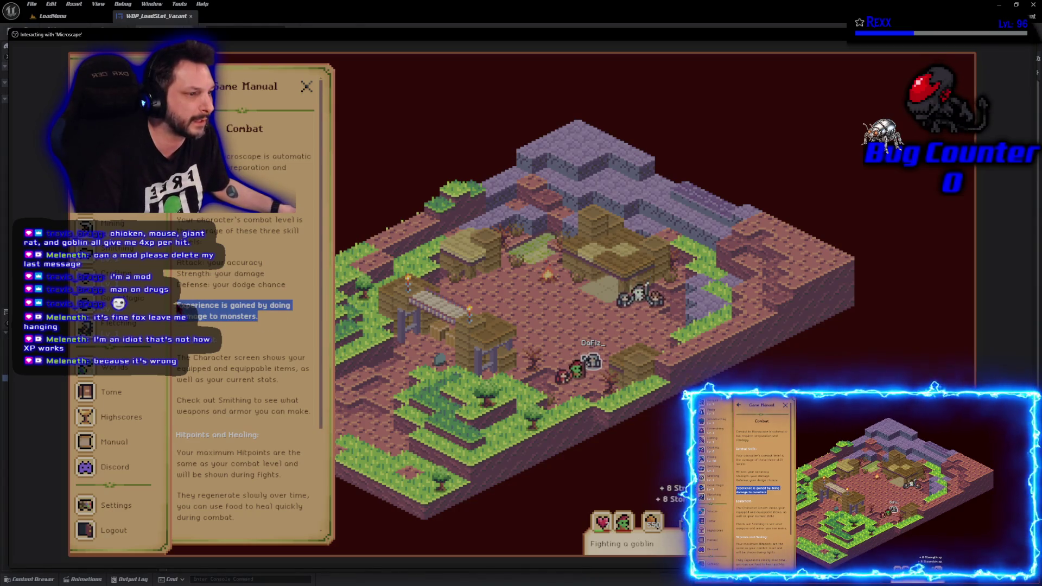
click(181, 297)
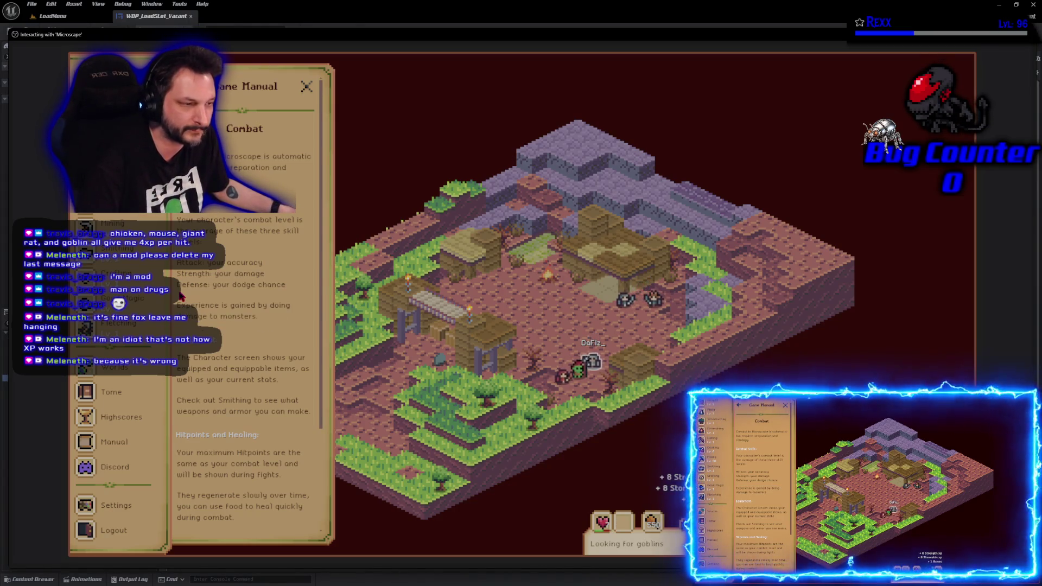
triple_click(232, 311)
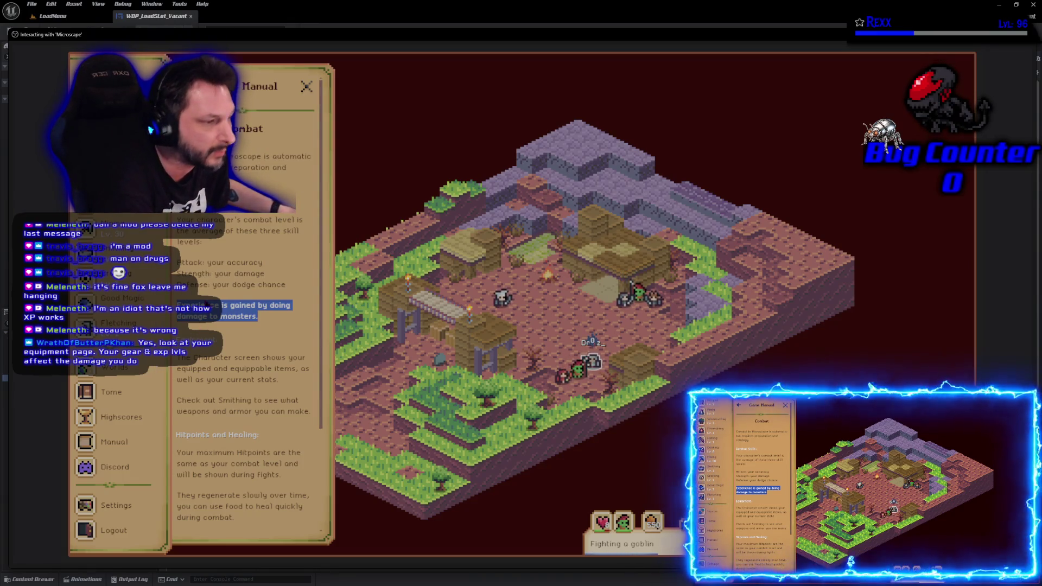
scroll(116, 462, up, 5)
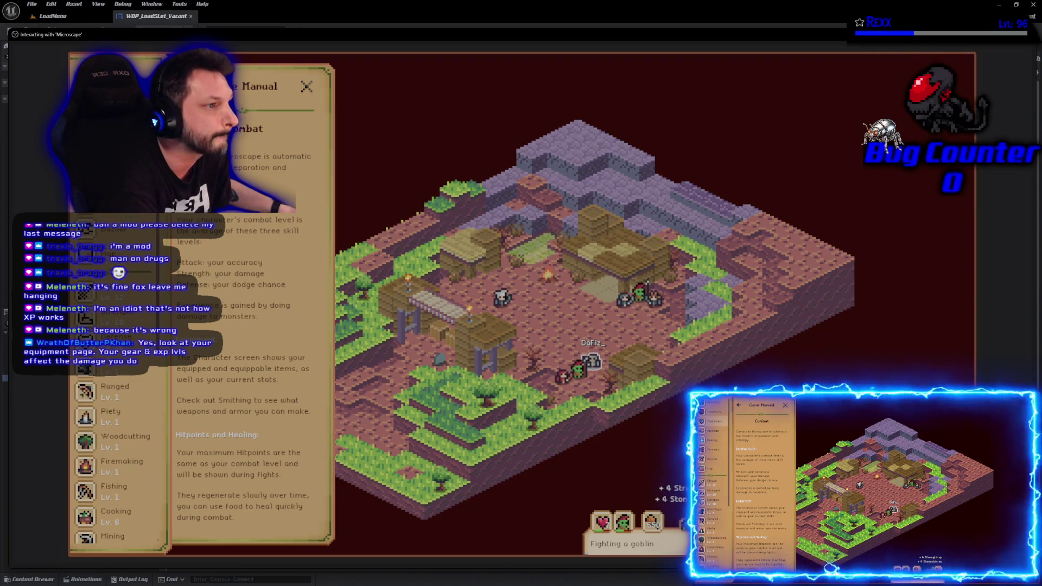
Show the character's Equipment page with gear, bonuses and stats in the side panel.
click(109, 127)
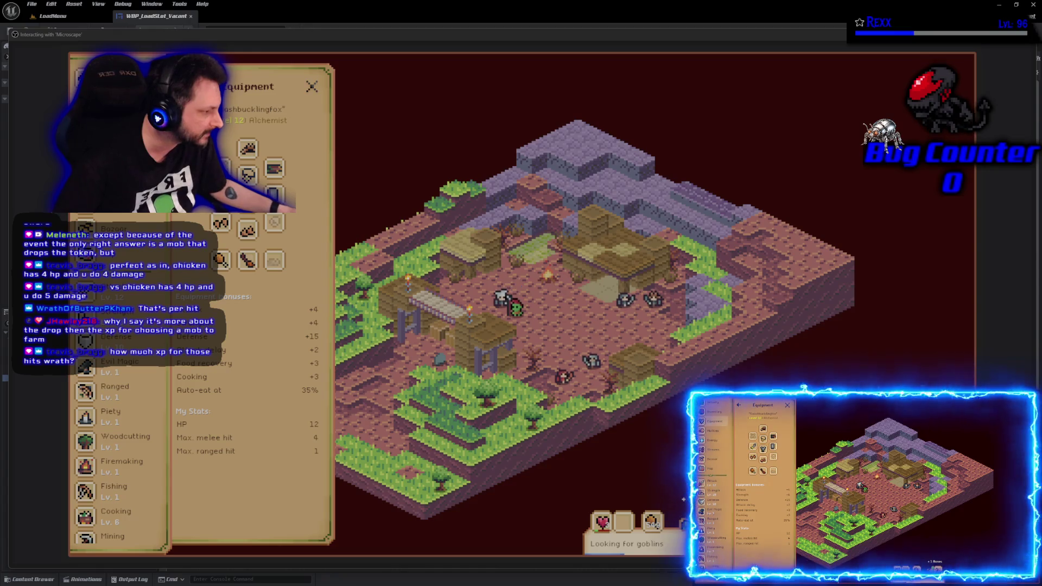
View the Energy history, then close the Energy panel so the map expands.
click(81, 175)
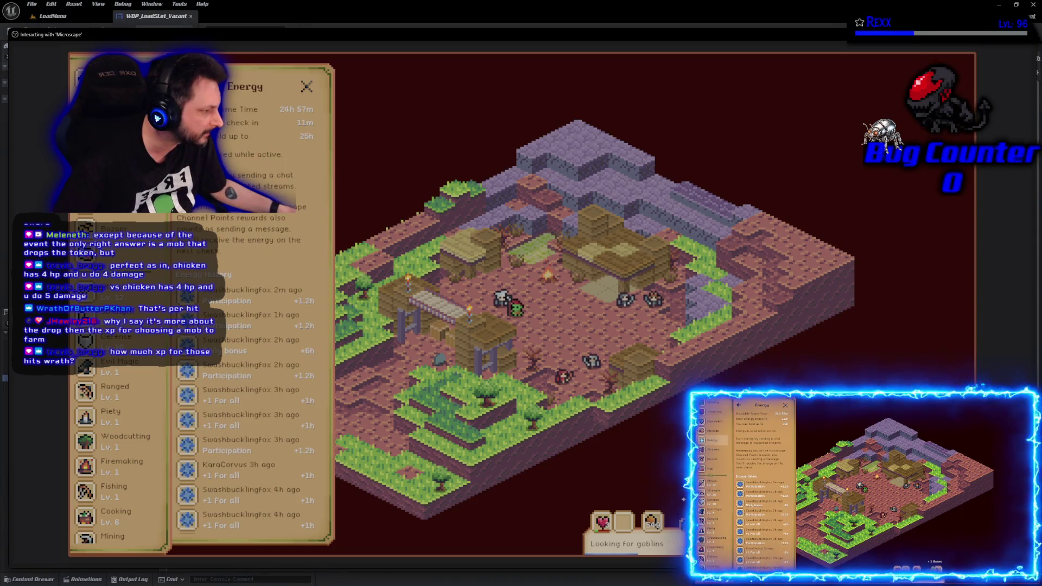
click(306, 87)
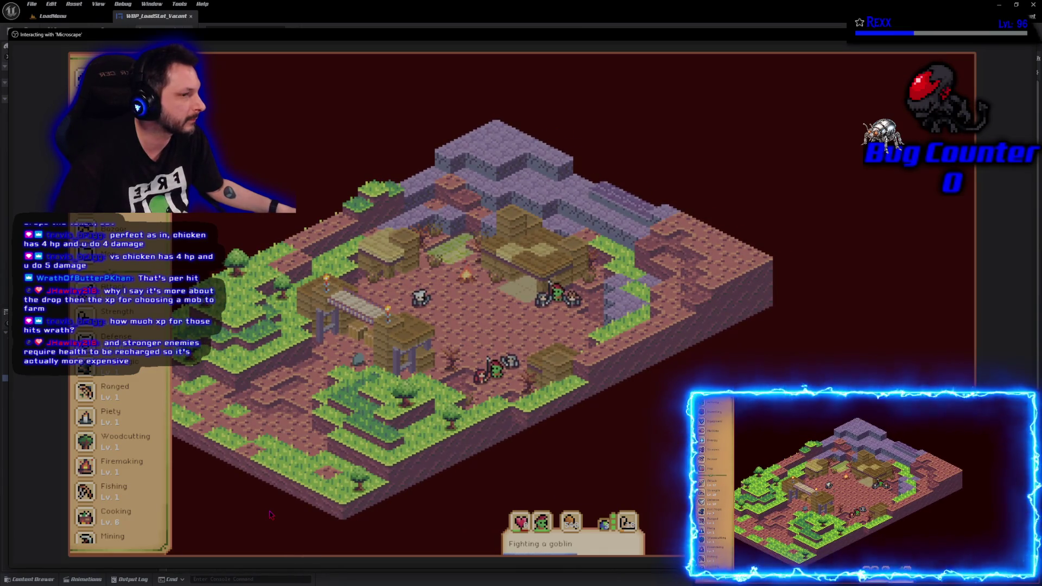
Open Strength's Activity & Loot and scroll the skills until the Communities page shows.
click(117, 311)
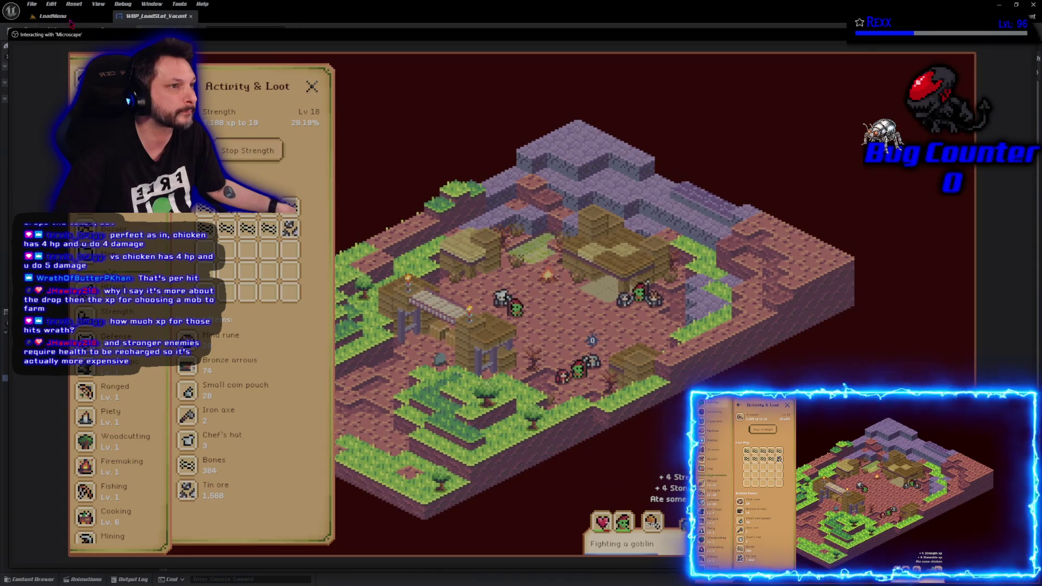
scroll(140, 447, down, 3)
scroll(140, 447, up, 3)
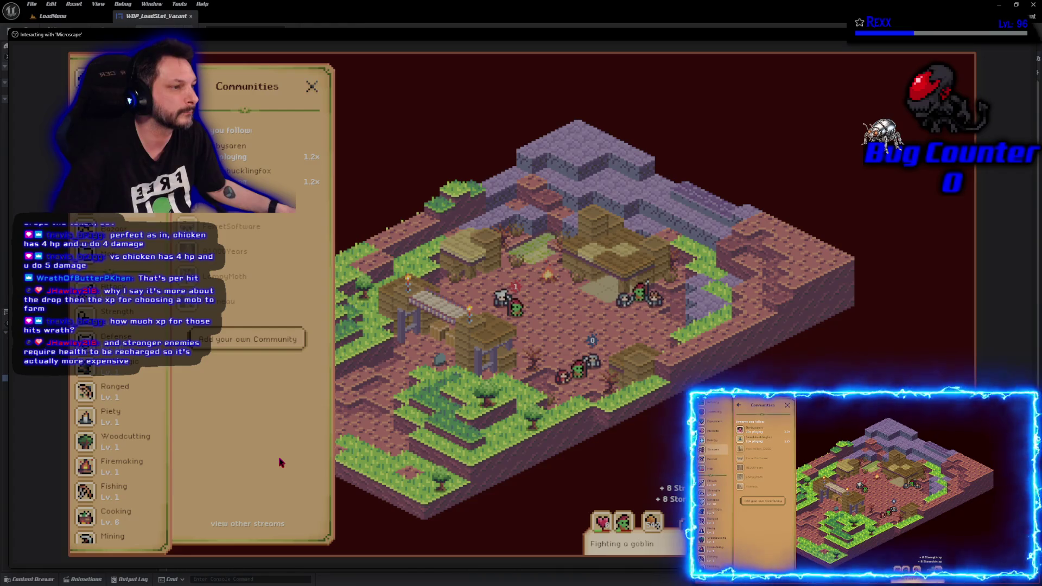
Stop Play In Editor with Esc, returning to the New Game load-slot widget designer.
key(Escape)
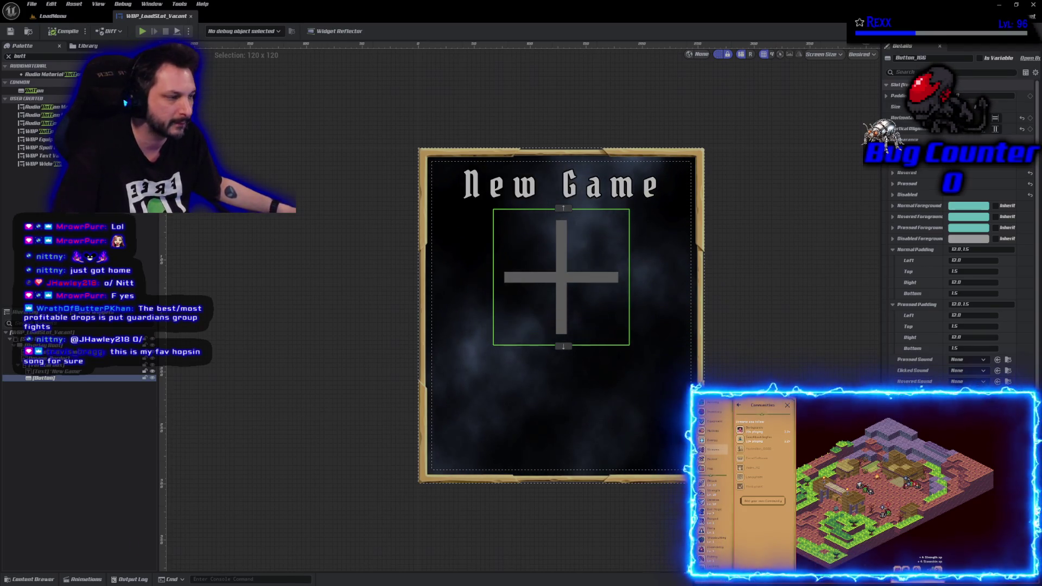
click(307, 380)
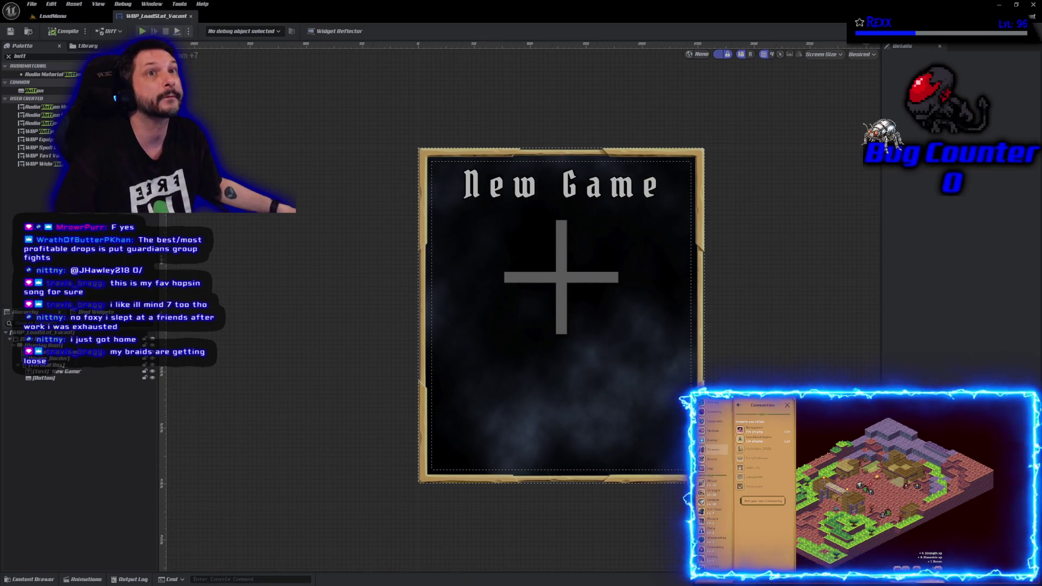
Insert a 50-high Spacer between the New Game title and plus button, then Save All.
click(36, 55)
text(space)
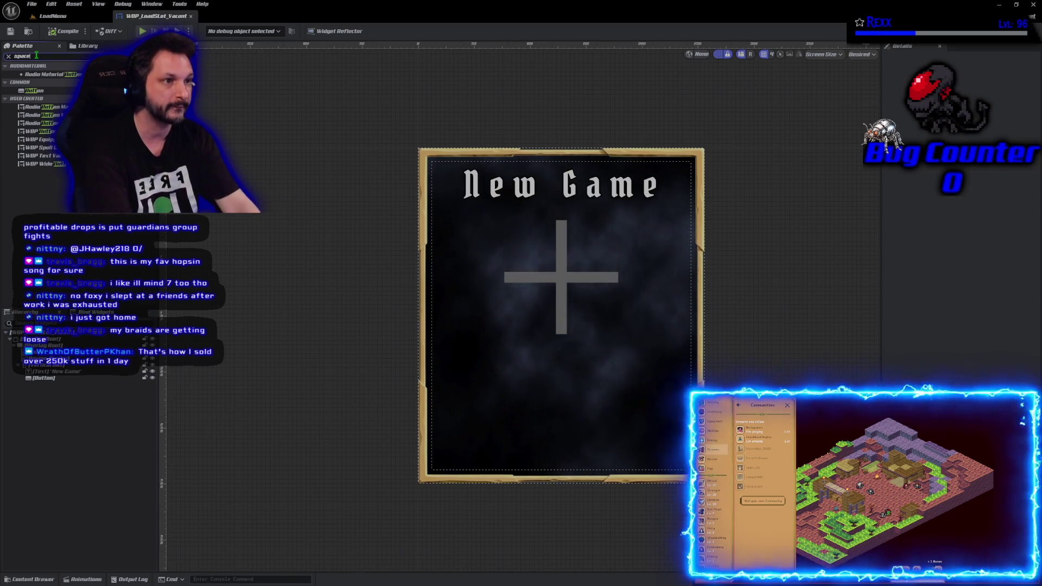
text(r)
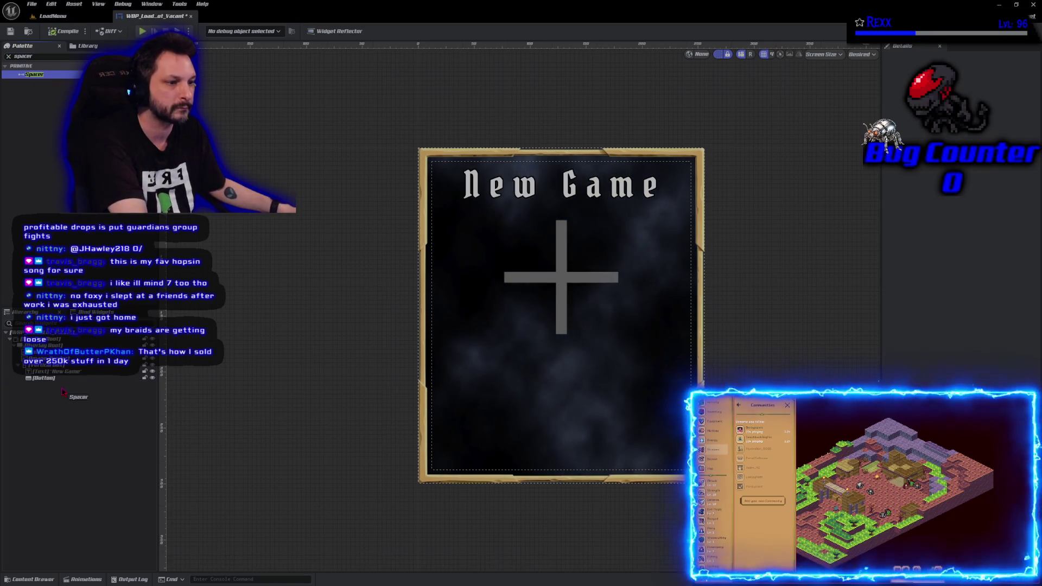
drag(59, 380, 59, 381)
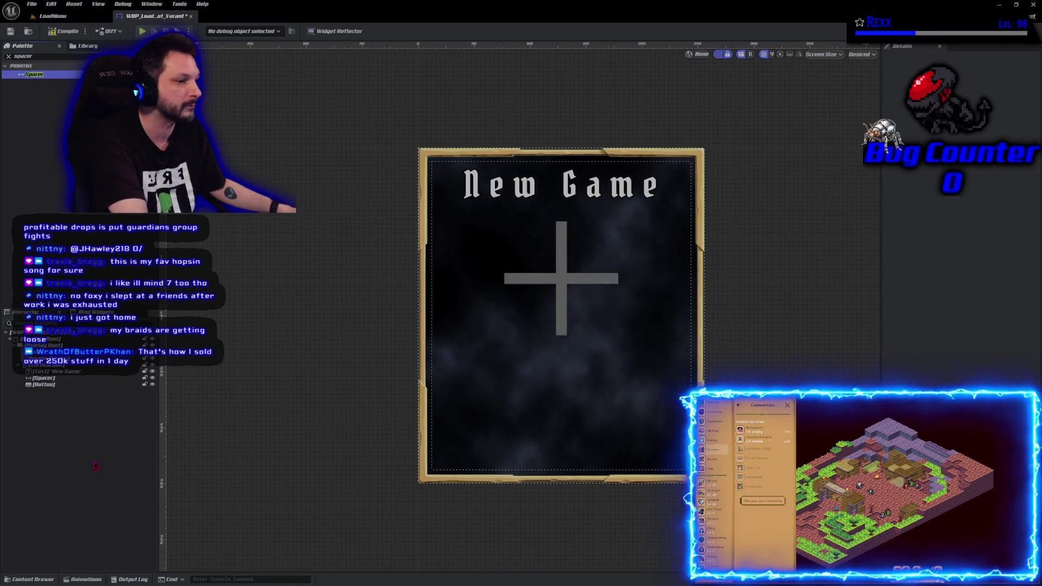
click(61, 378)
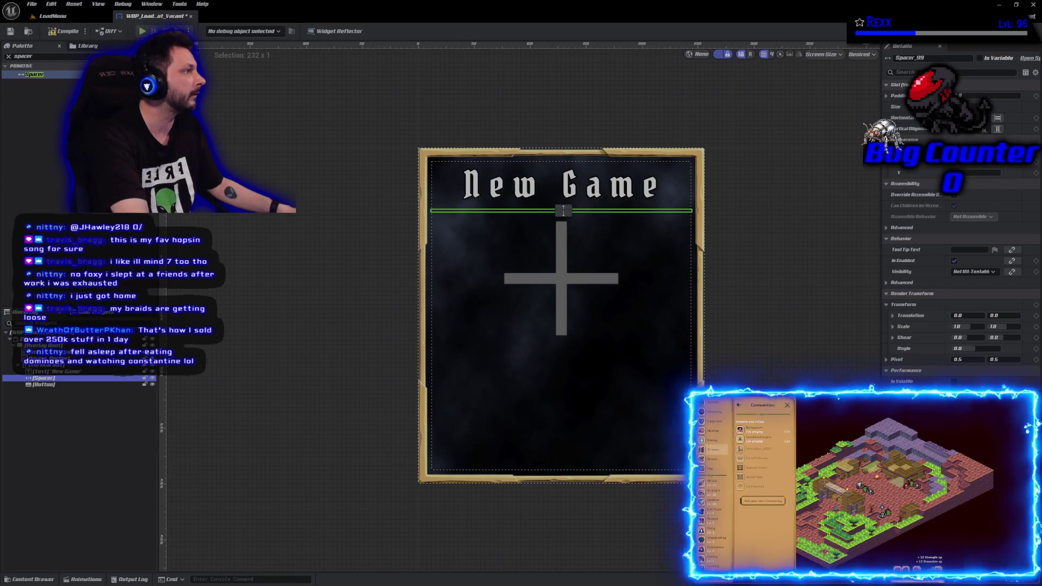
key(Return)
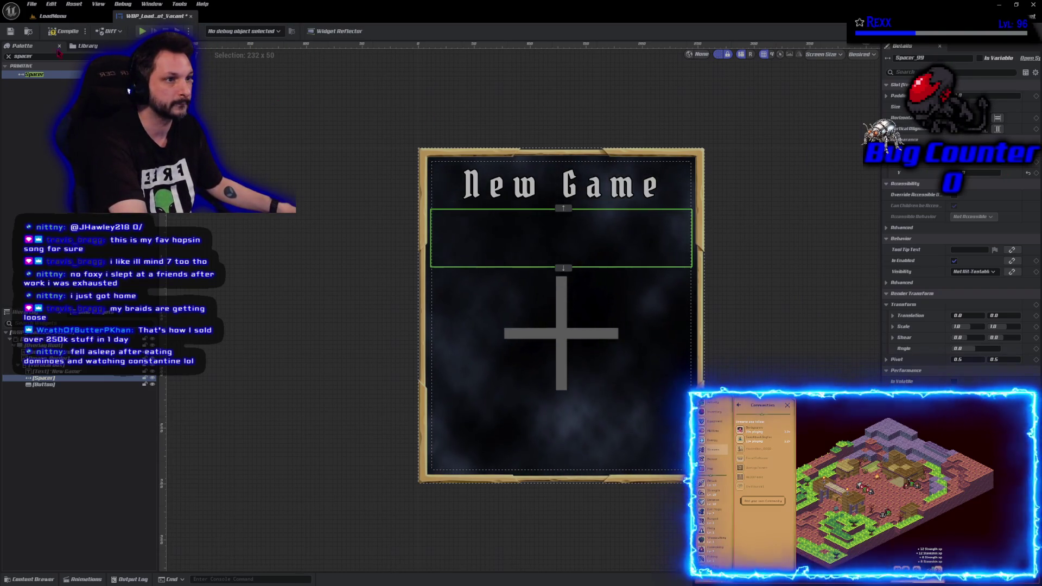
click(31, 4)
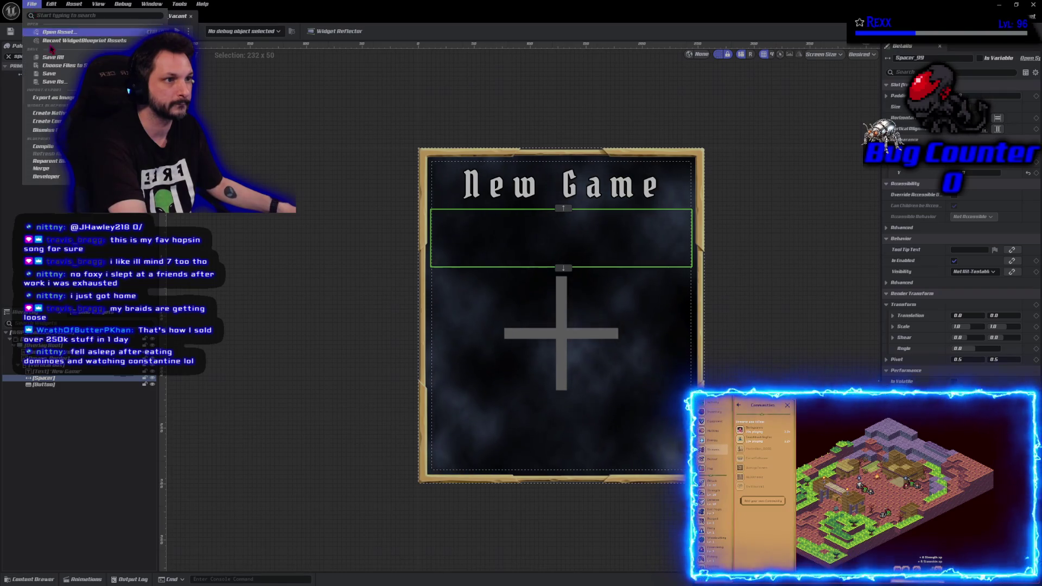
click(54, 58)
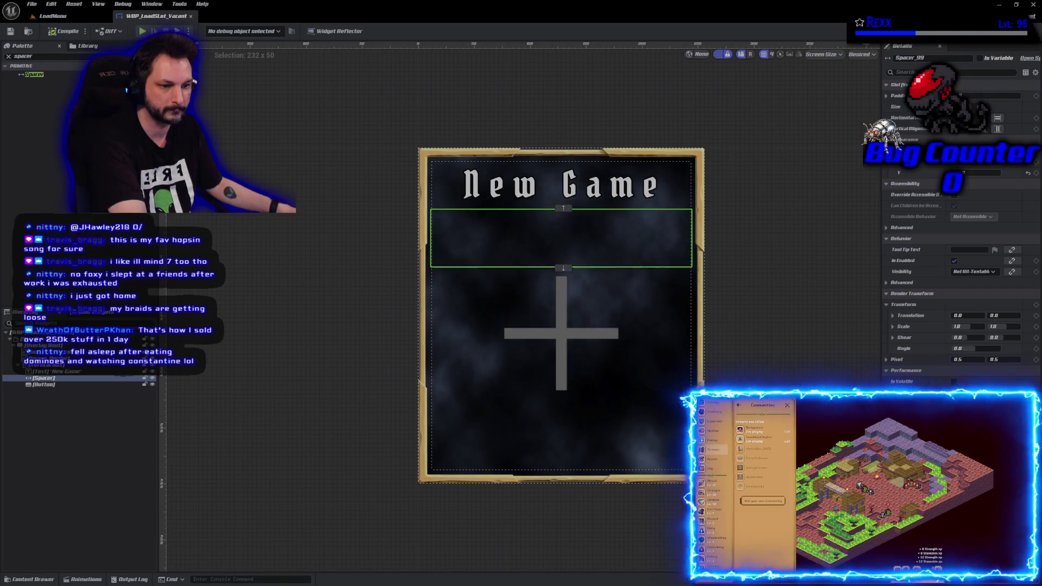
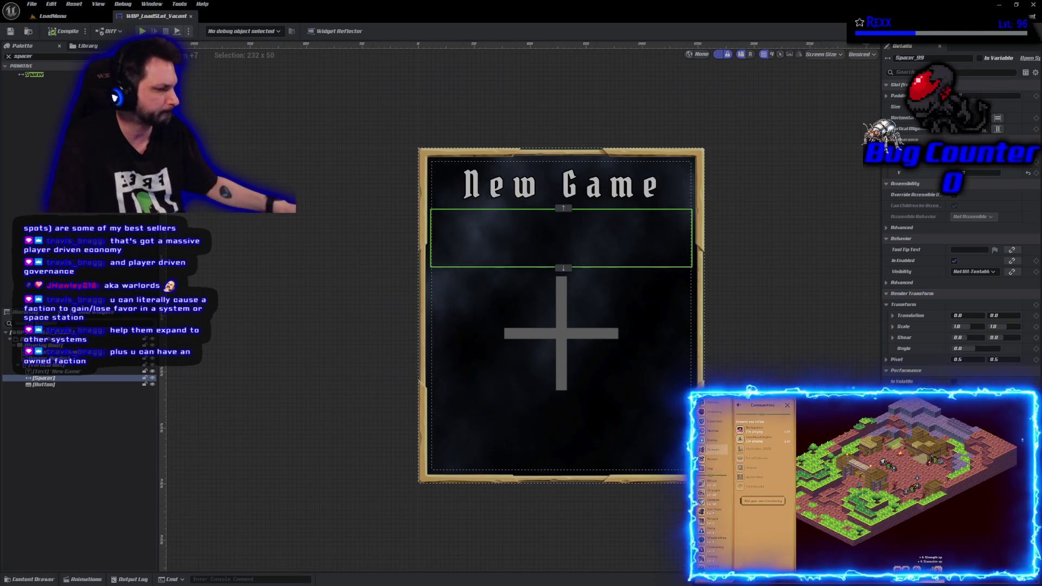
Select the plus button and raise its Disabled Tint value to 0.115.
click(89, 496)
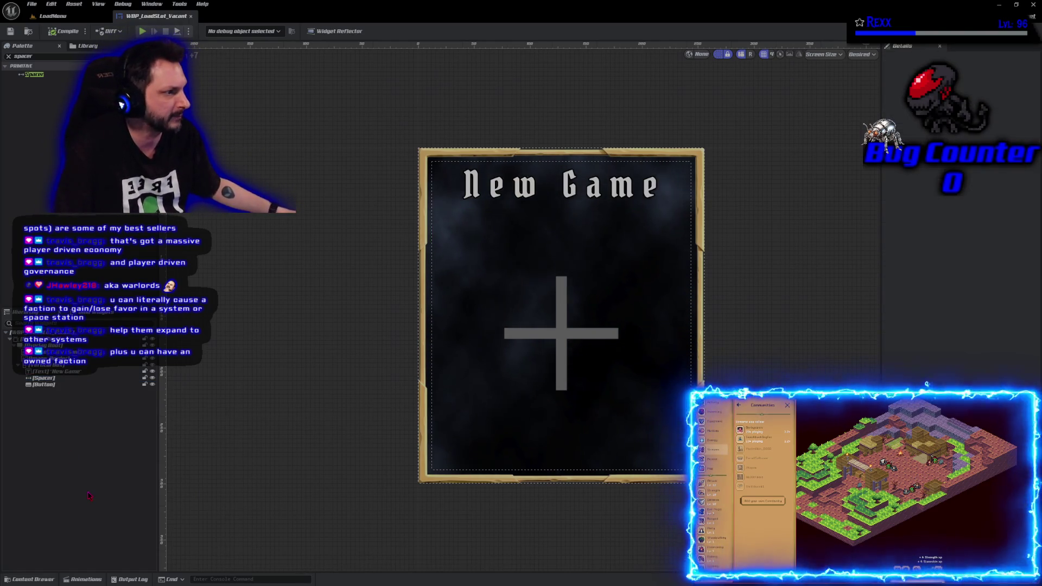
click(54, 377)
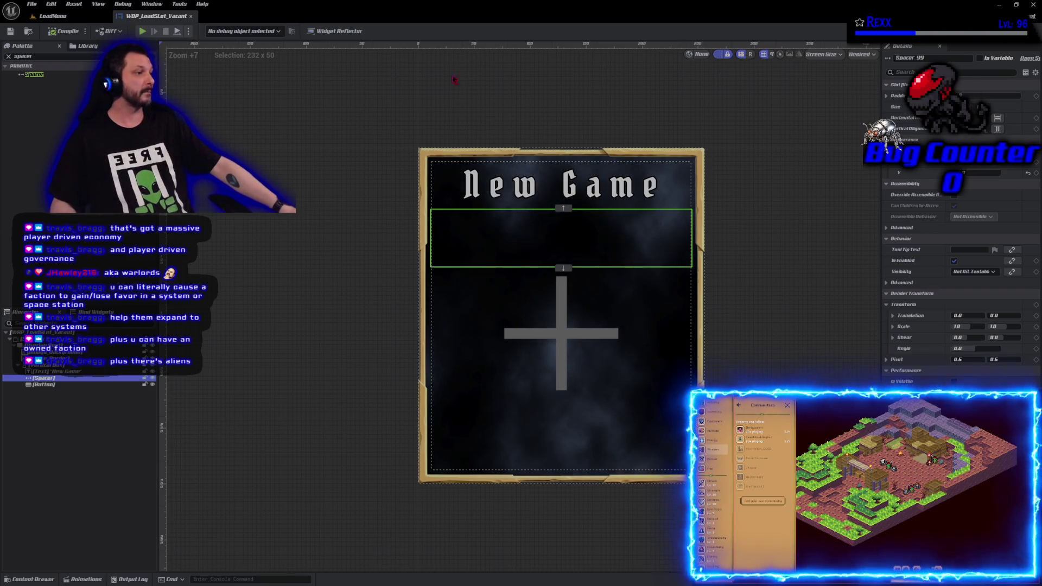
key(Down)
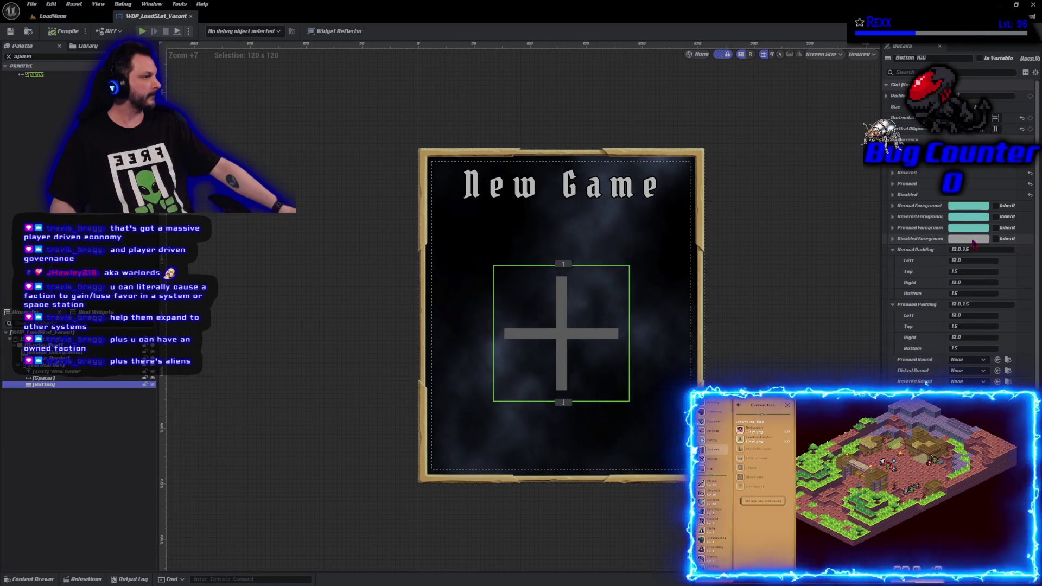
click(892, 241)
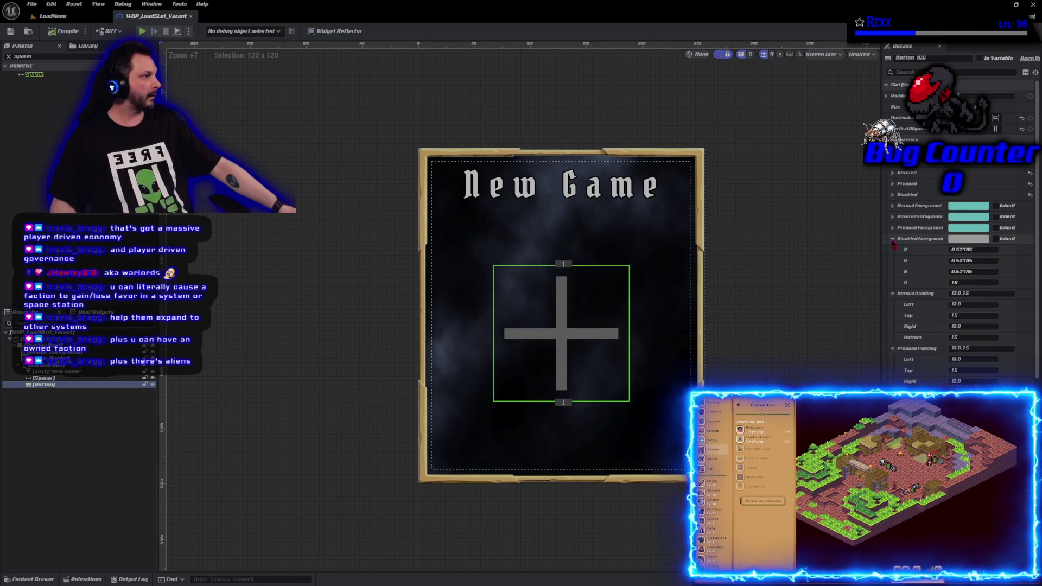
click(892, 239)
click(892, 194)
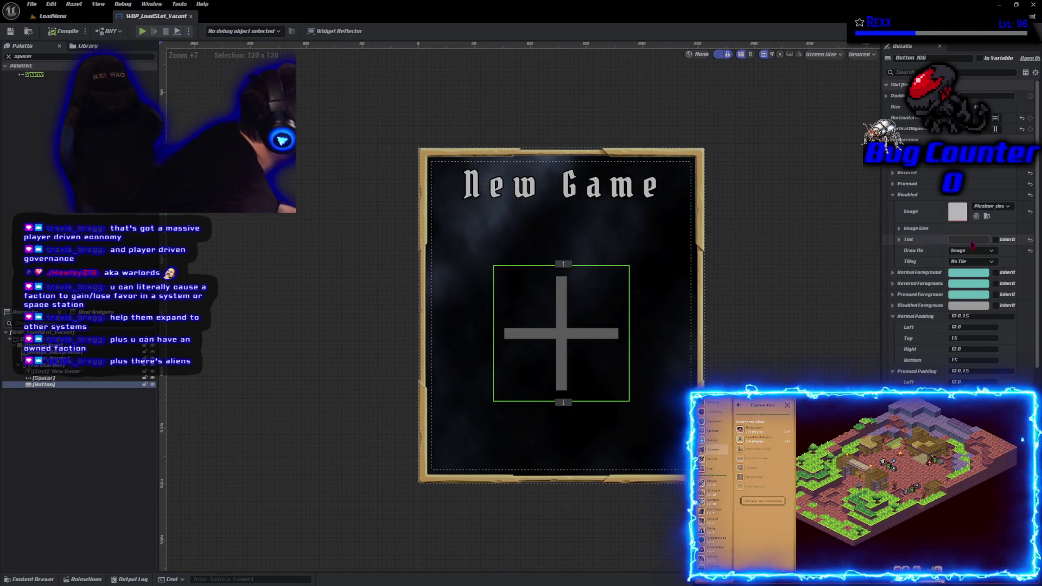
click(970, 242)
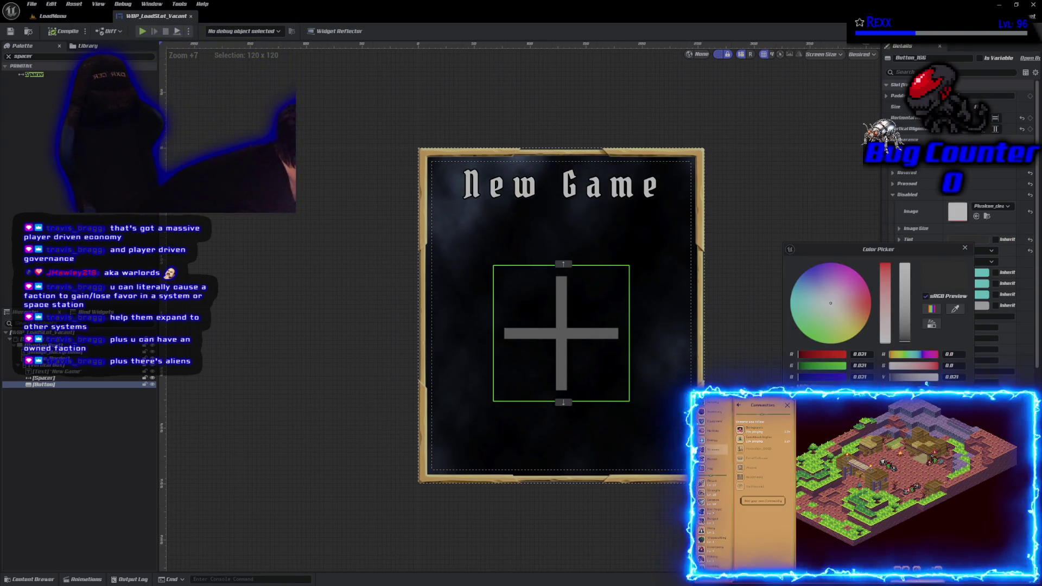
click(909, 336)
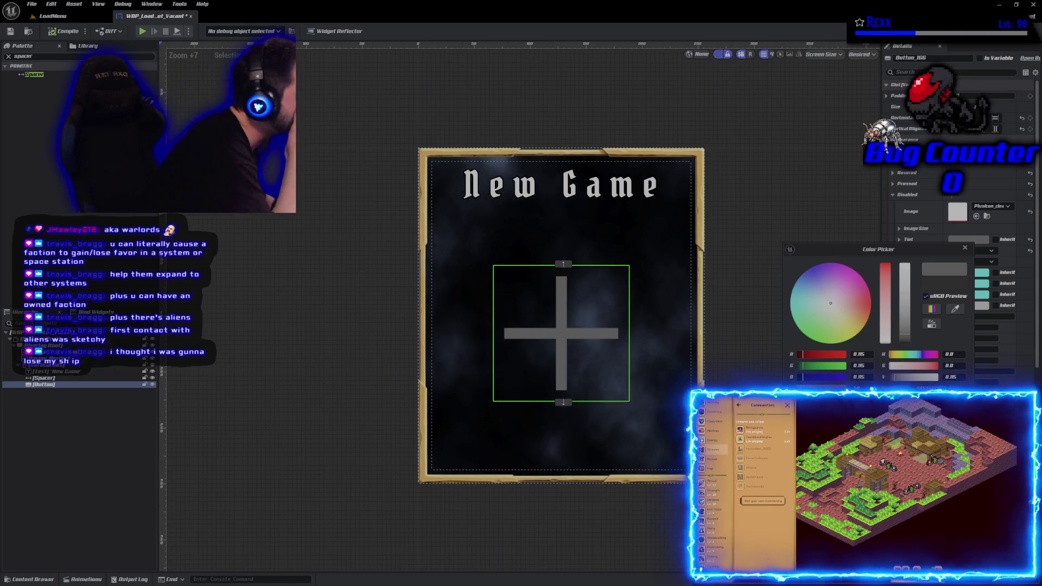
key(Escape)
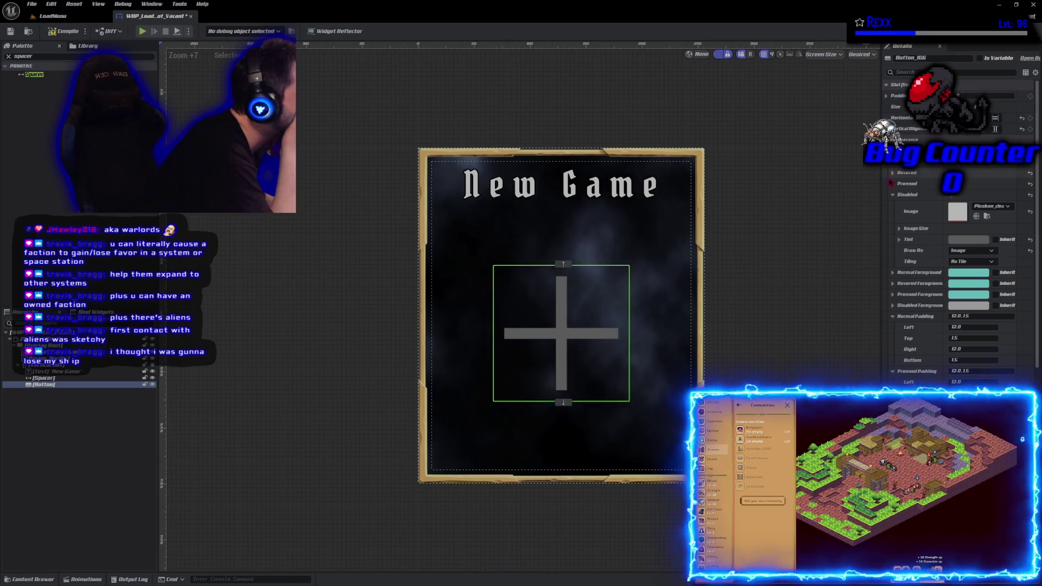
Raise the Hovered Tint value to about 0.21 and compile the widget blueprint.
click(892, 194)
click(892, 172)
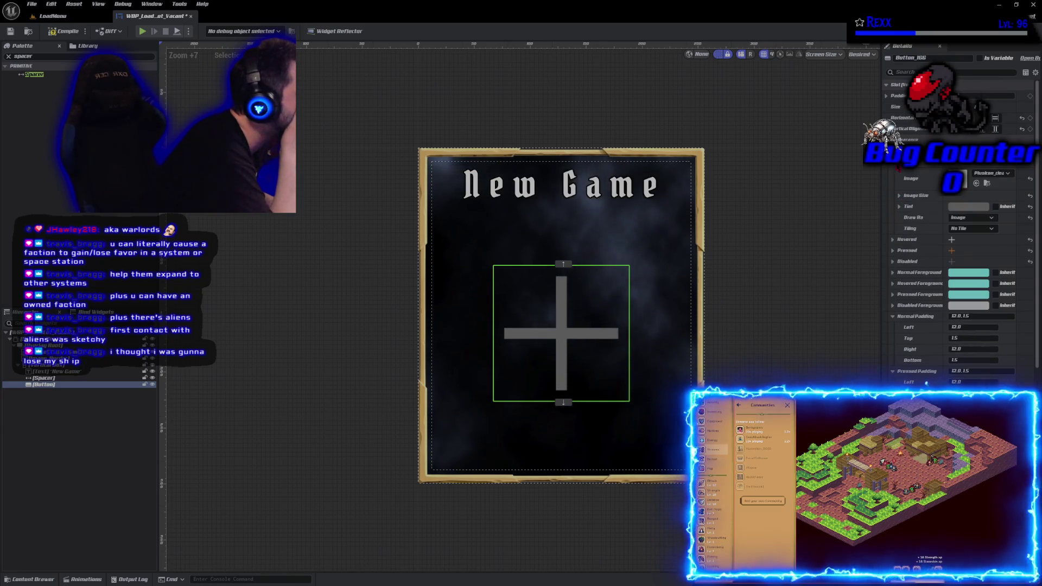
click(969, 207)
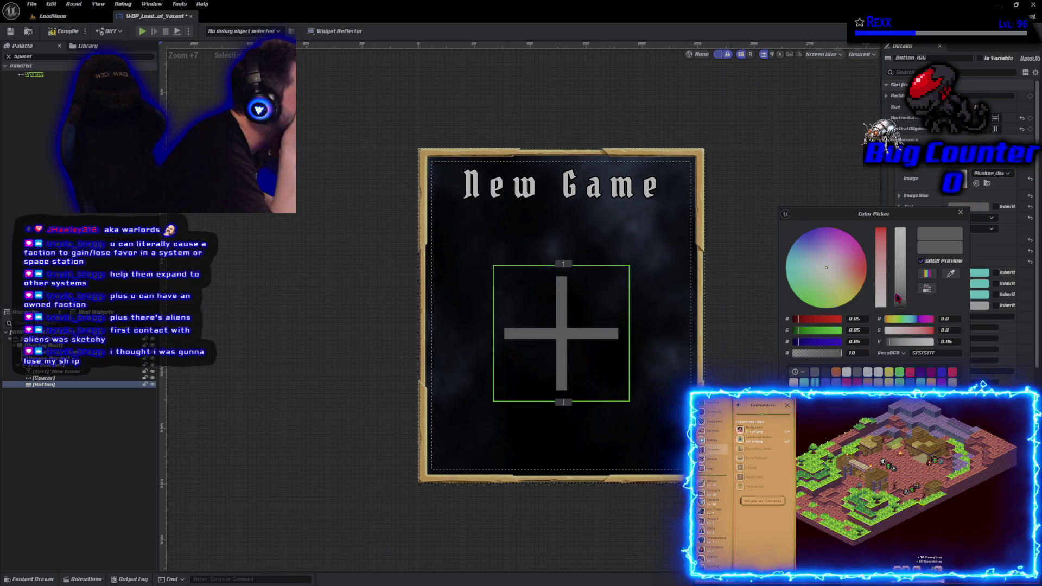
drag(899, 296, 899, 289)
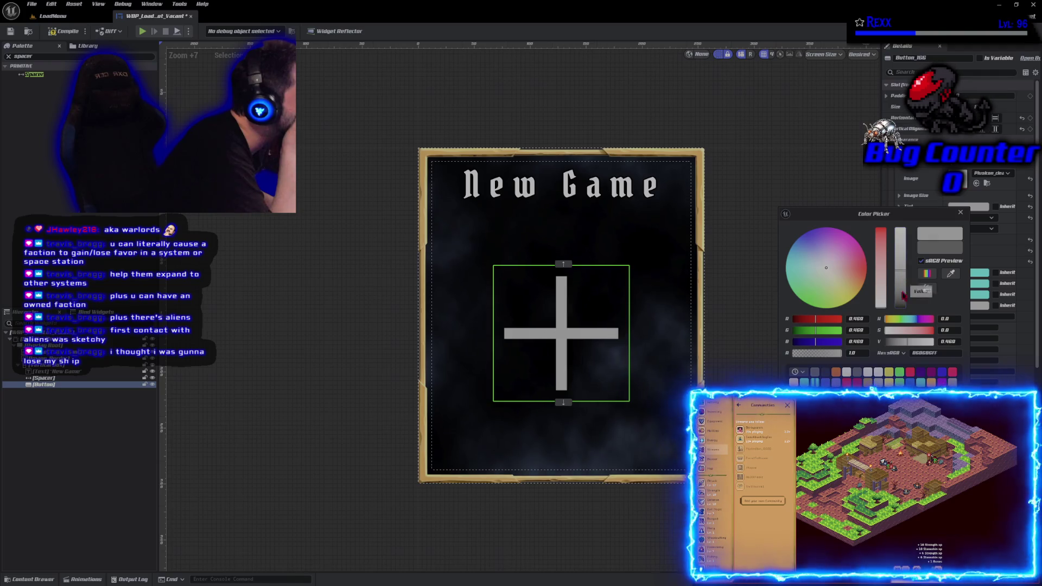
key(Return)
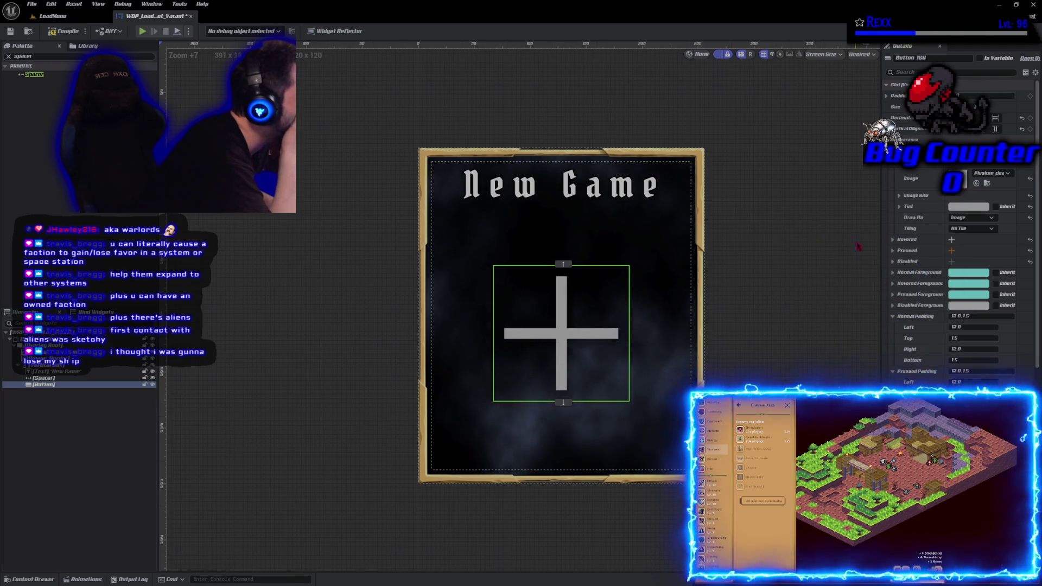
scroll(961, 272, down, 3)
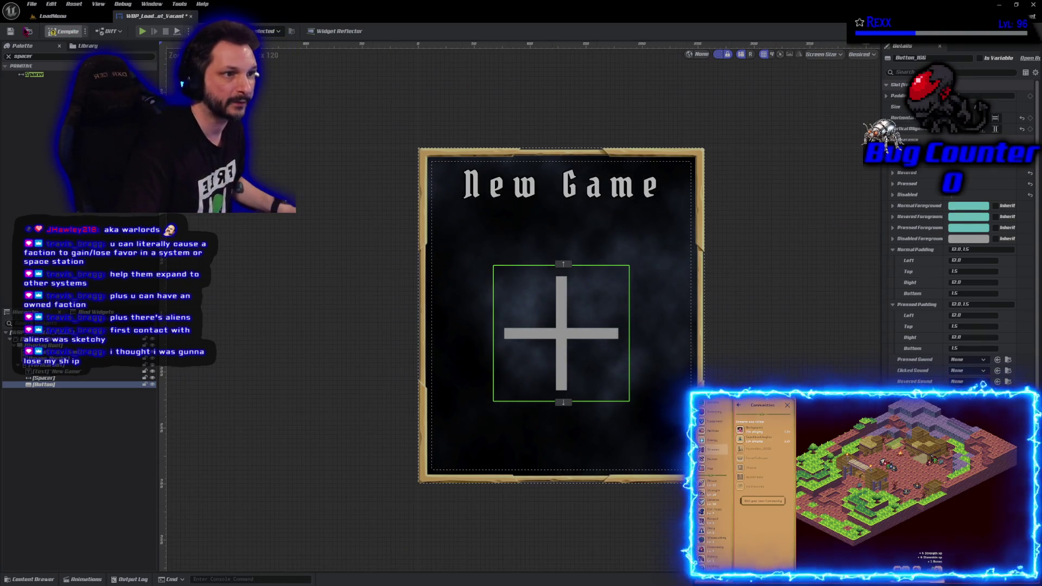
click(59, 31)
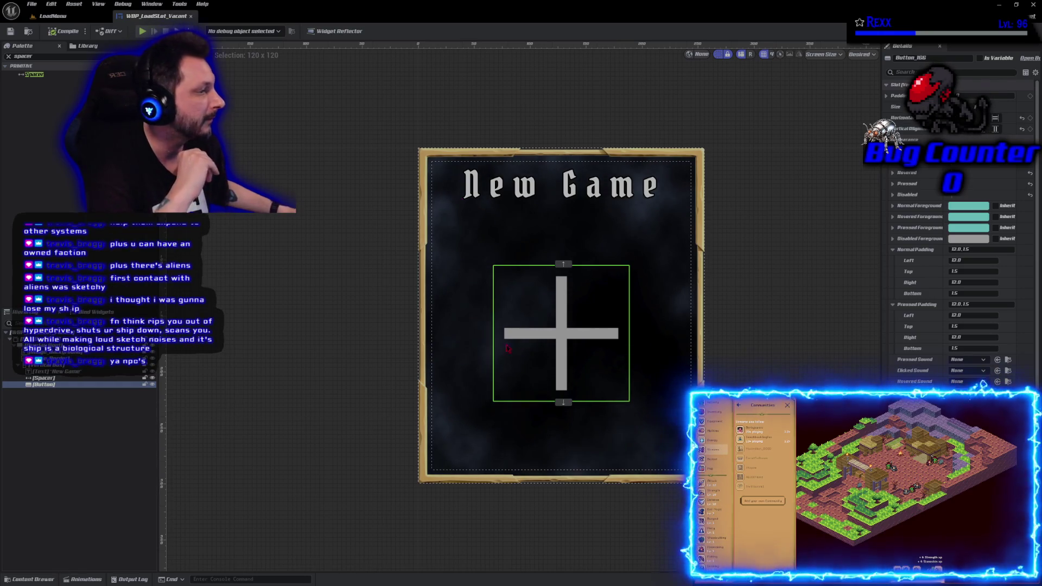
scroll(532, 343, down, 1)
scroll(532, 343, up, 1)
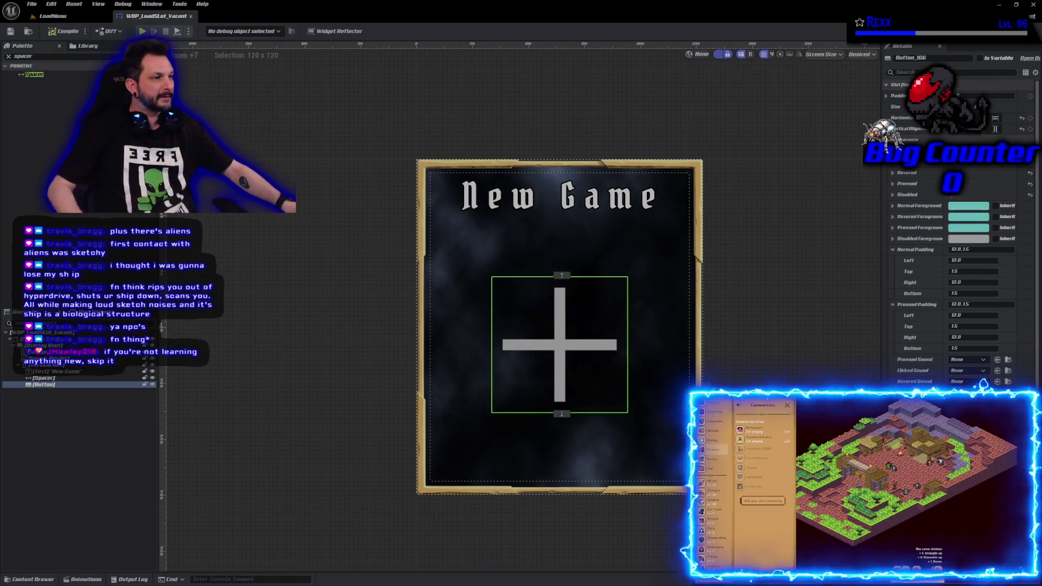
click(258, 264)
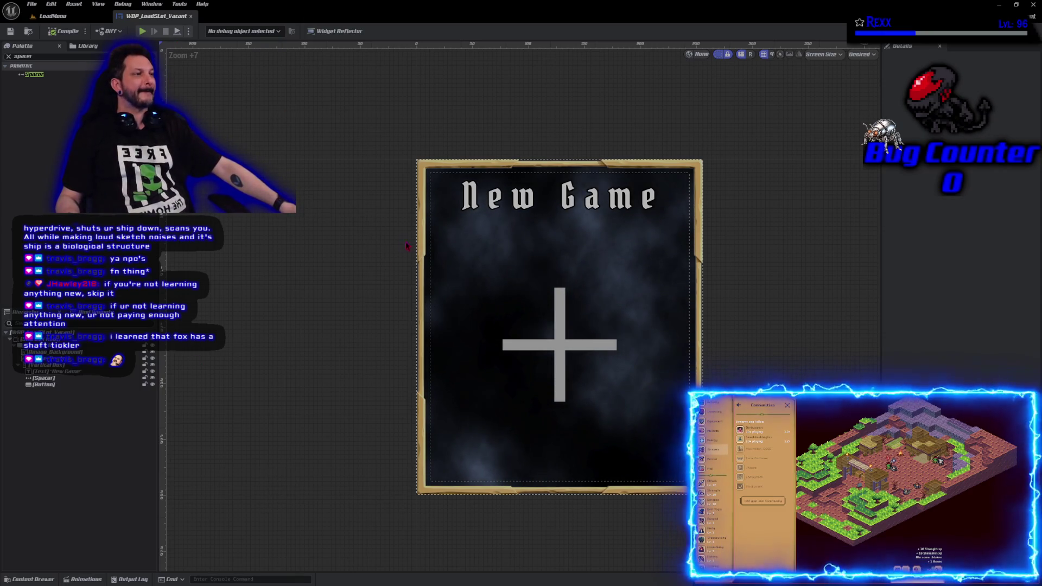
Set the New Game TextBlock's top padding to 12 and save the widget blueprint.
click(562, 191)
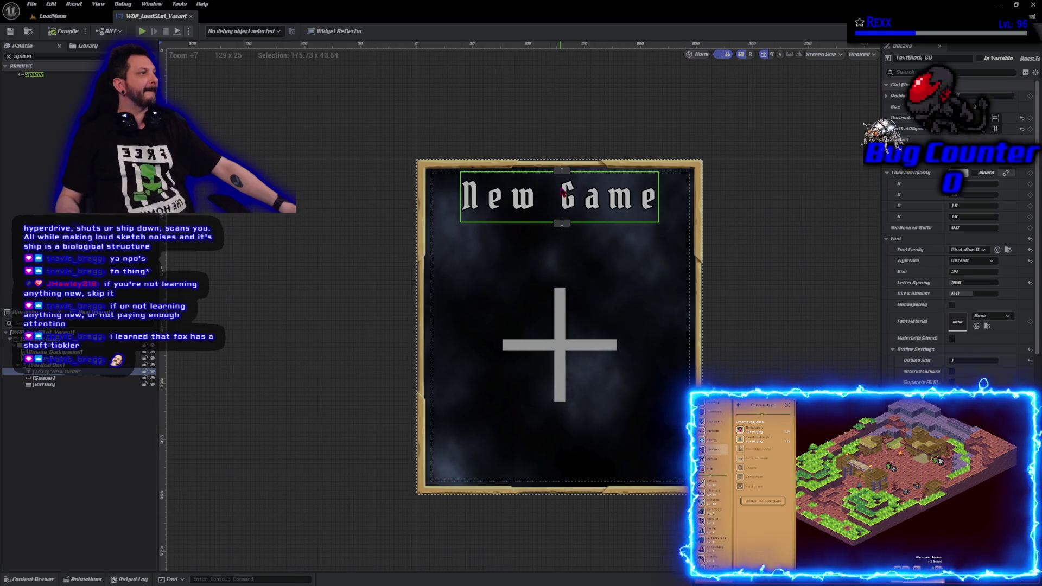
click(886, 96)
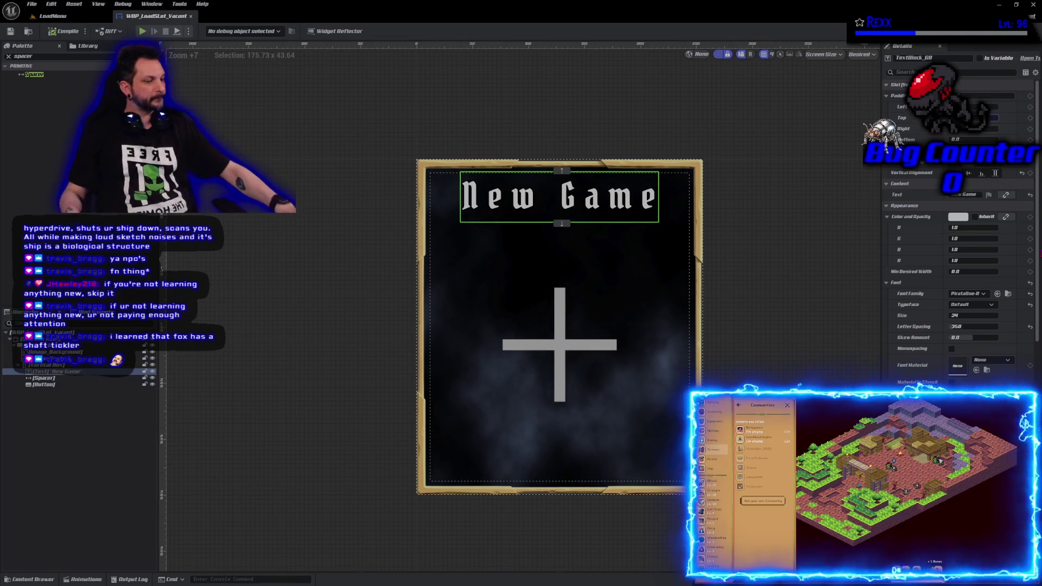
click(977, 118)
text(12)
key(Return)
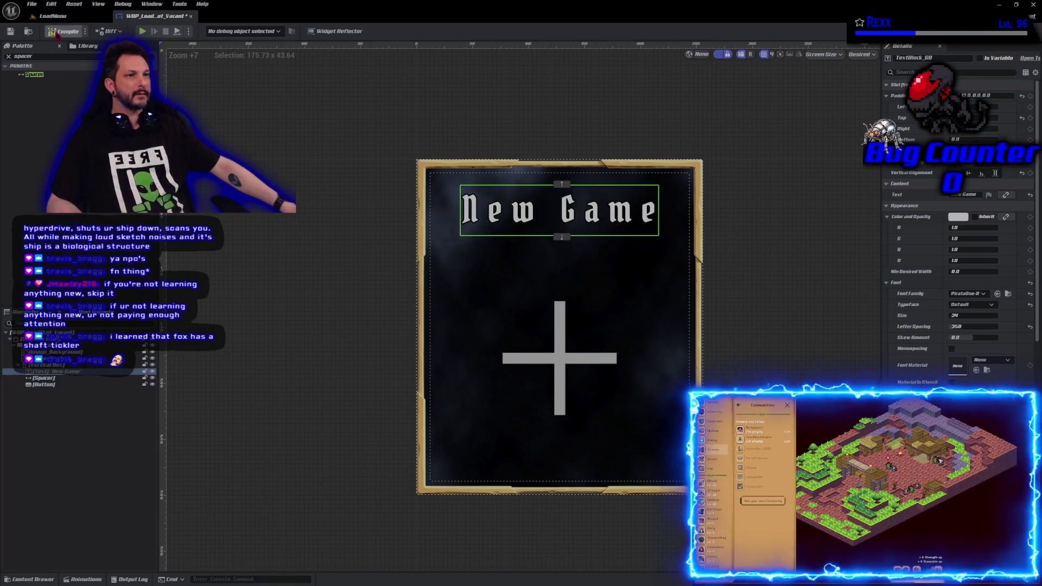
click(13, 31)
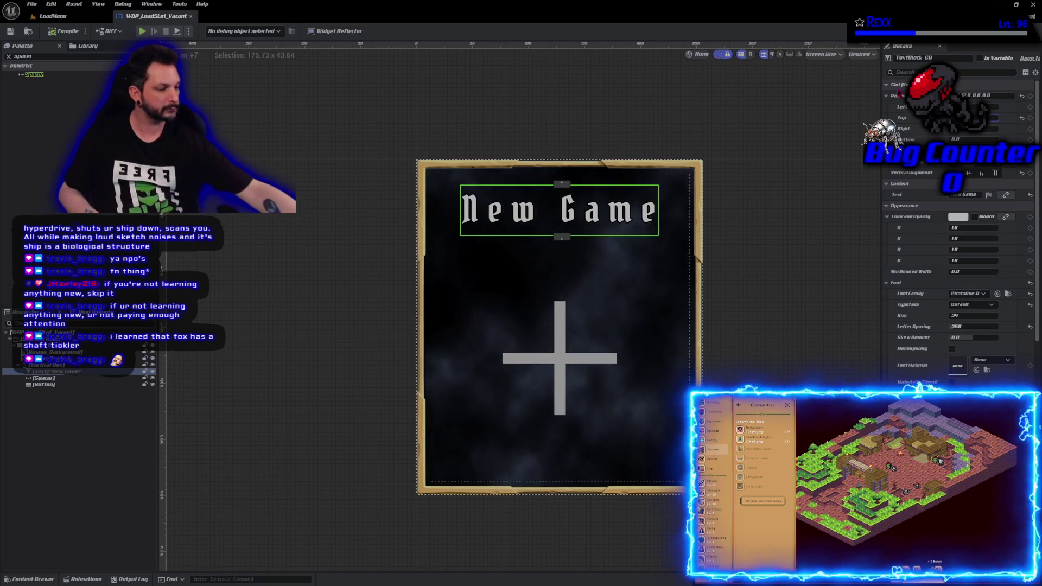
Change the New Game title's top padding to 20, then save and compile the widget.
text(20)
key(Return)
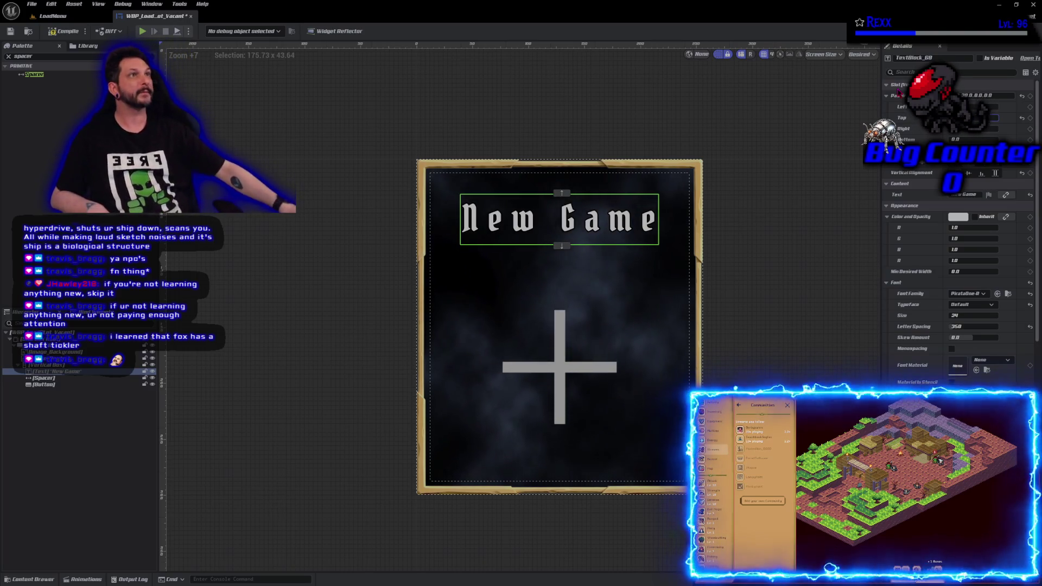
click(71, 465)
click(11, 31)
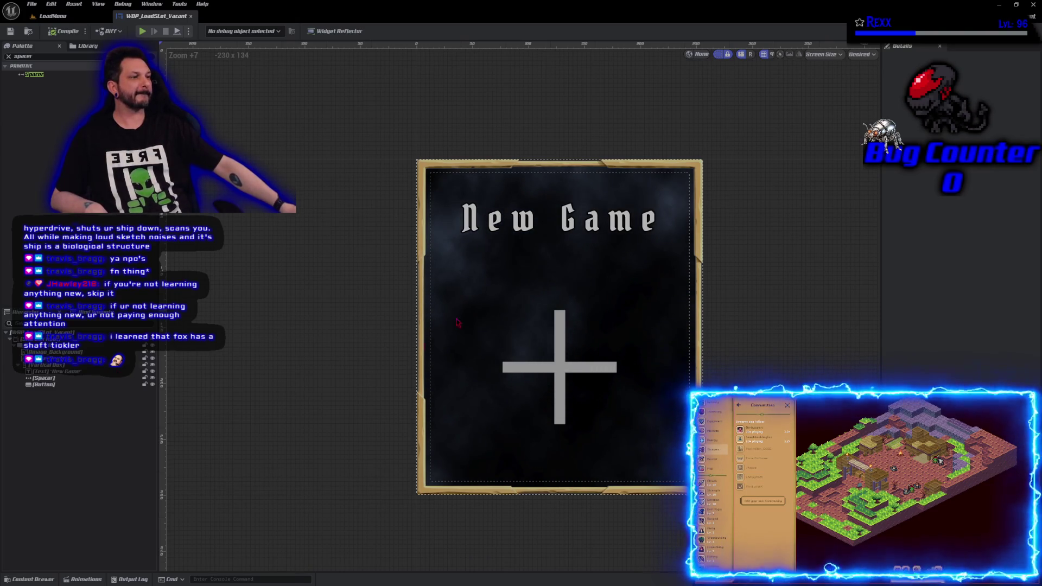
click(495, 233)
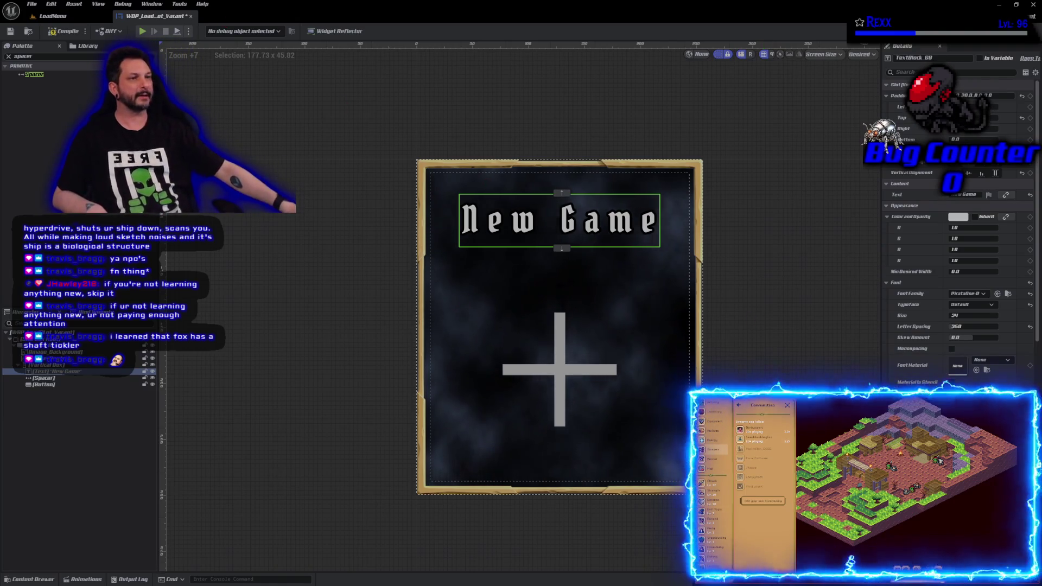
click(46, 35)
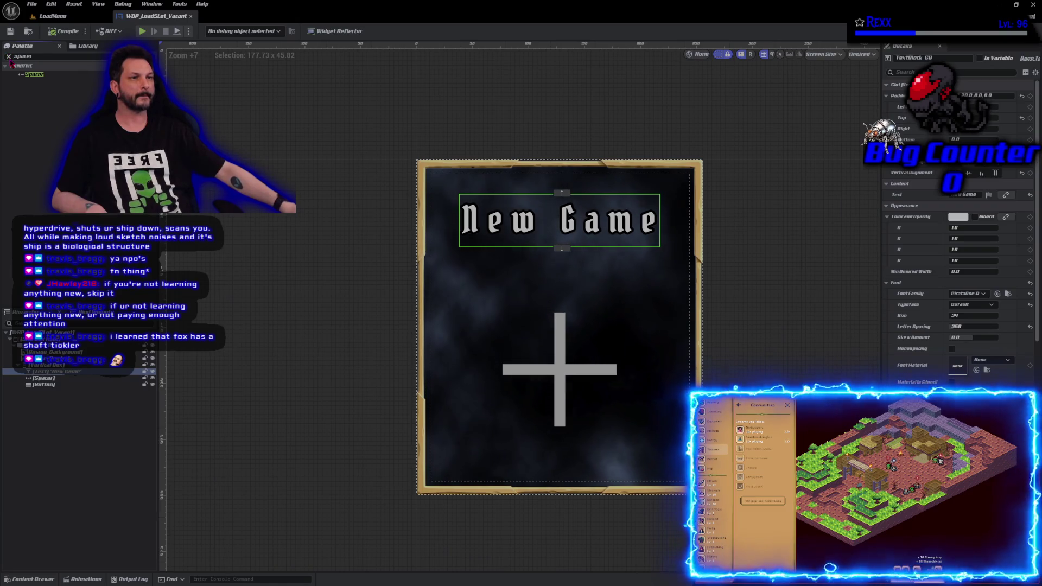
click(8, 56)
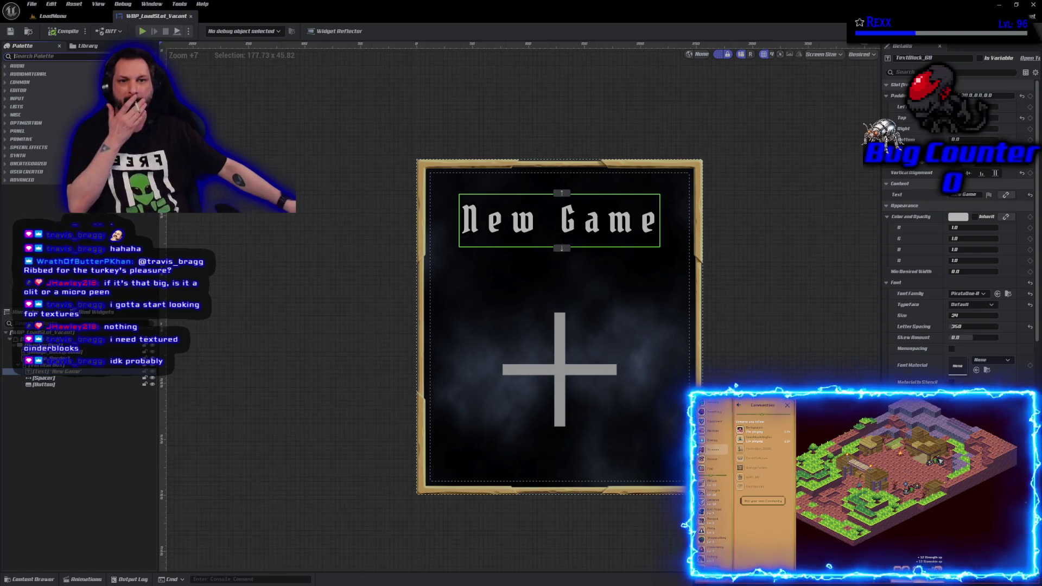
Maximize the Chrome window and open Fab's megascans search results from Google.
drag(0, 104, 428, 103)
double_click(429, 103)
click(147, 169)
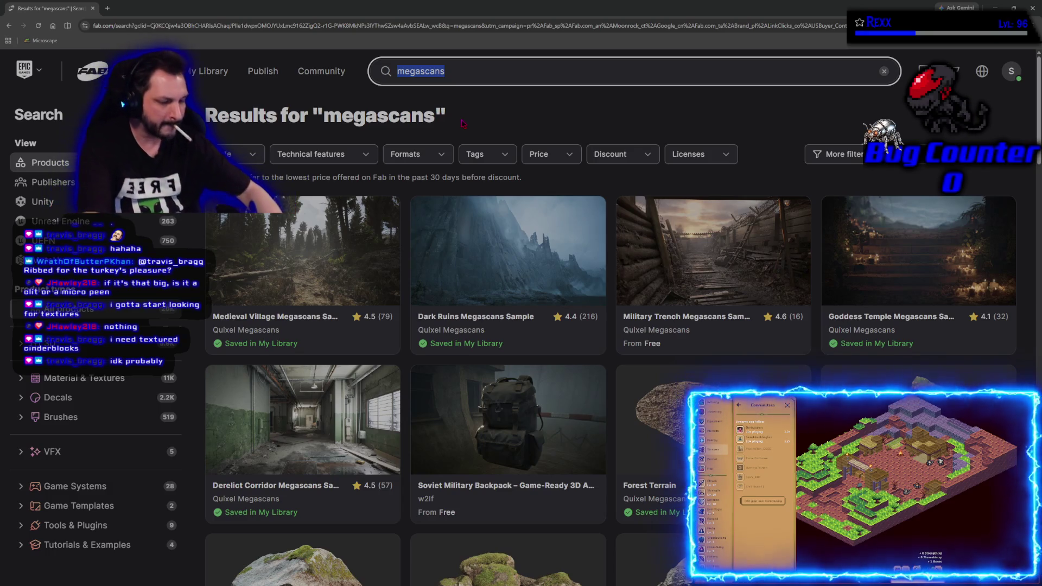
Search the Fab store for 'cement' instead of 'cinderblock'.
text(cinderblock)
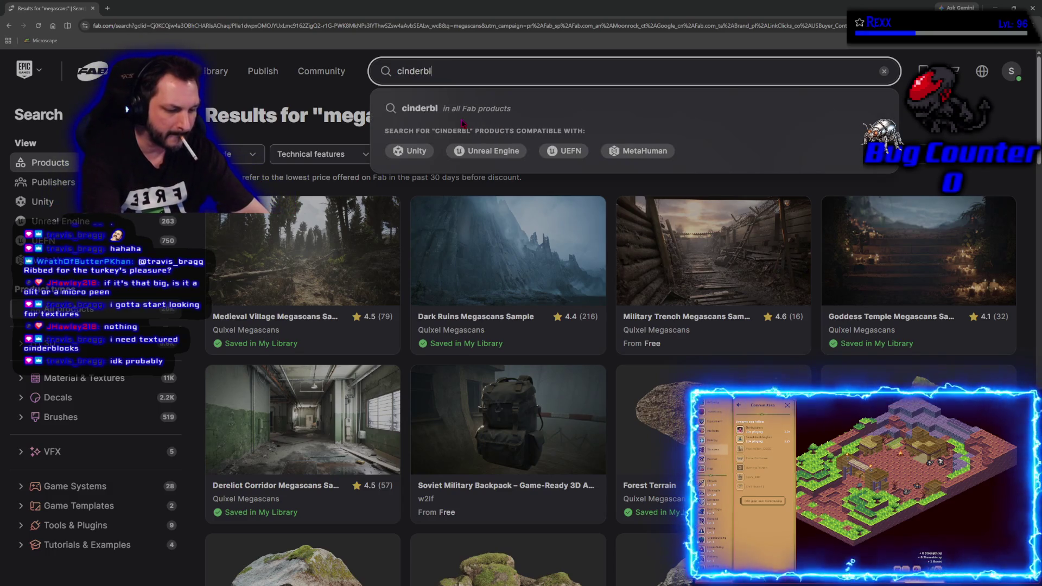
key(BackSpace)
key(BackSpace)
key(BackSpace)
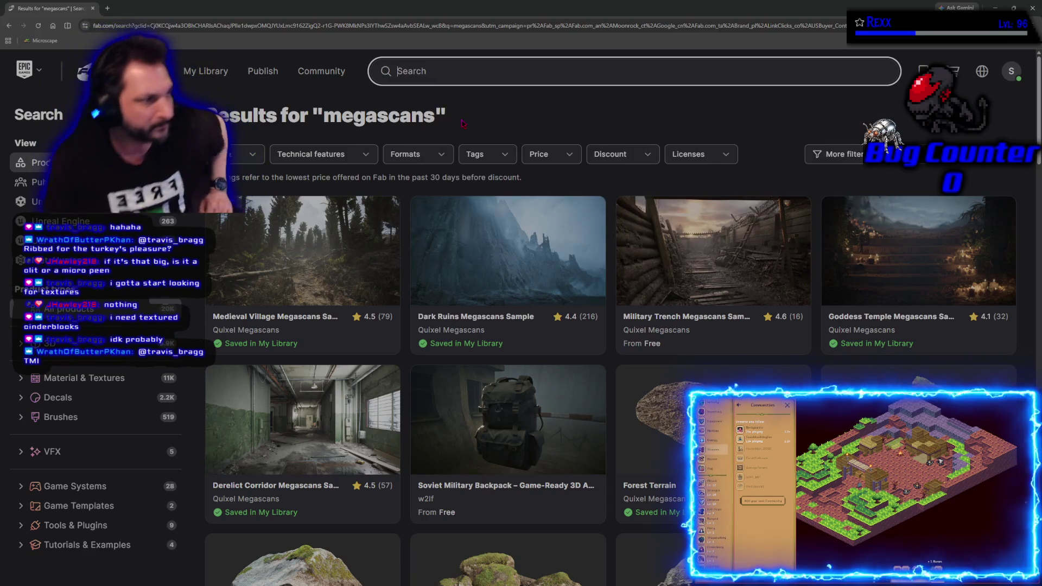
text(cement)
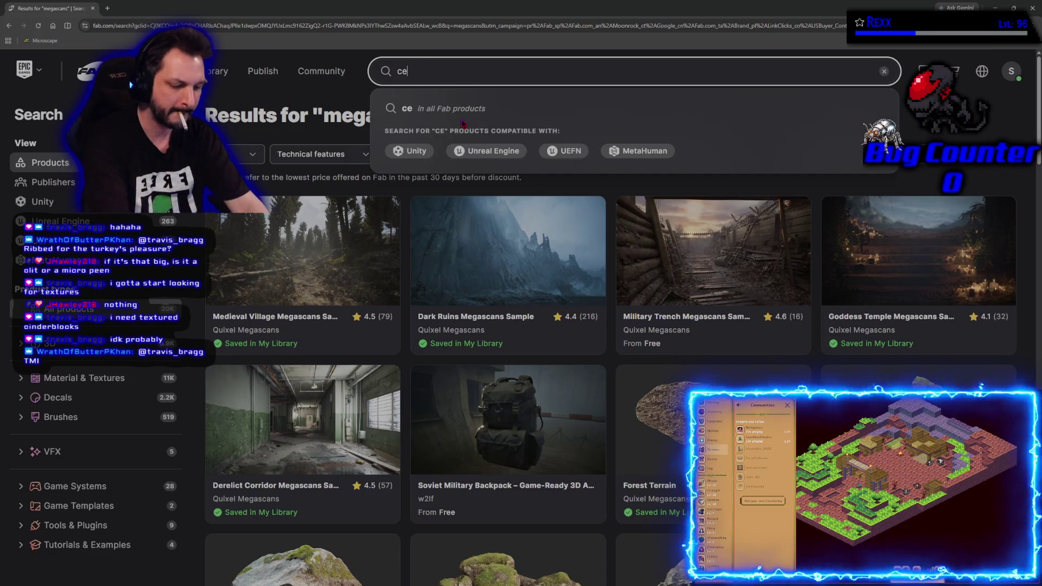
key(Return)
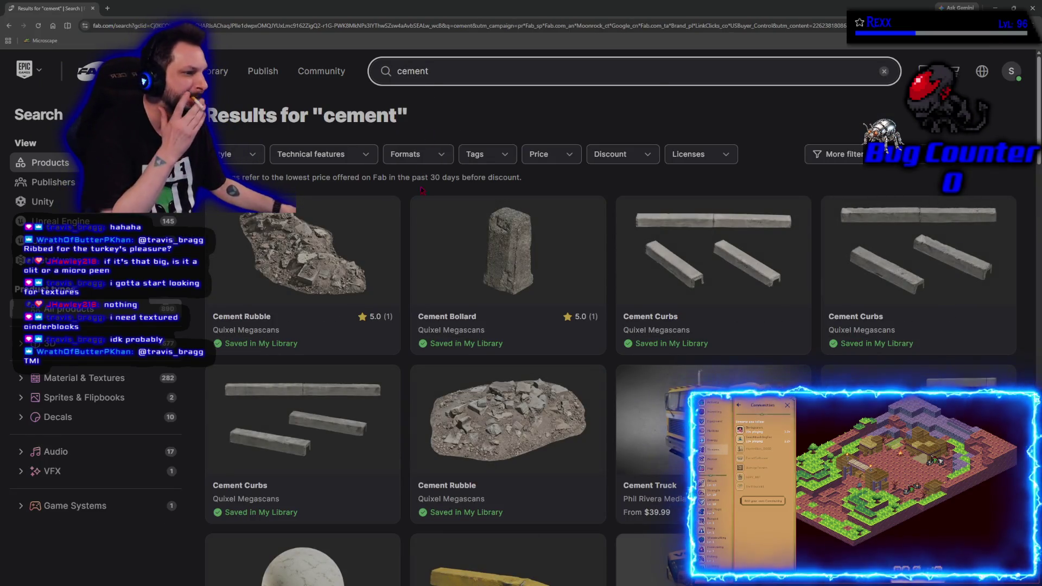
Browse the cement results grid, then start a new browser tab.
scroll(510, 416, down, 10)
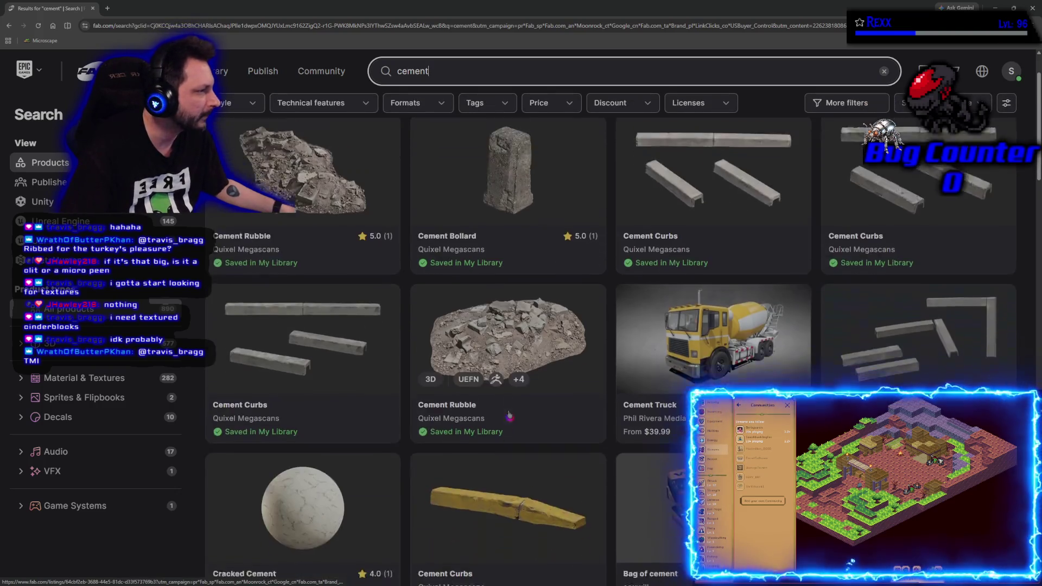
scroll(597, 347, down, 5)
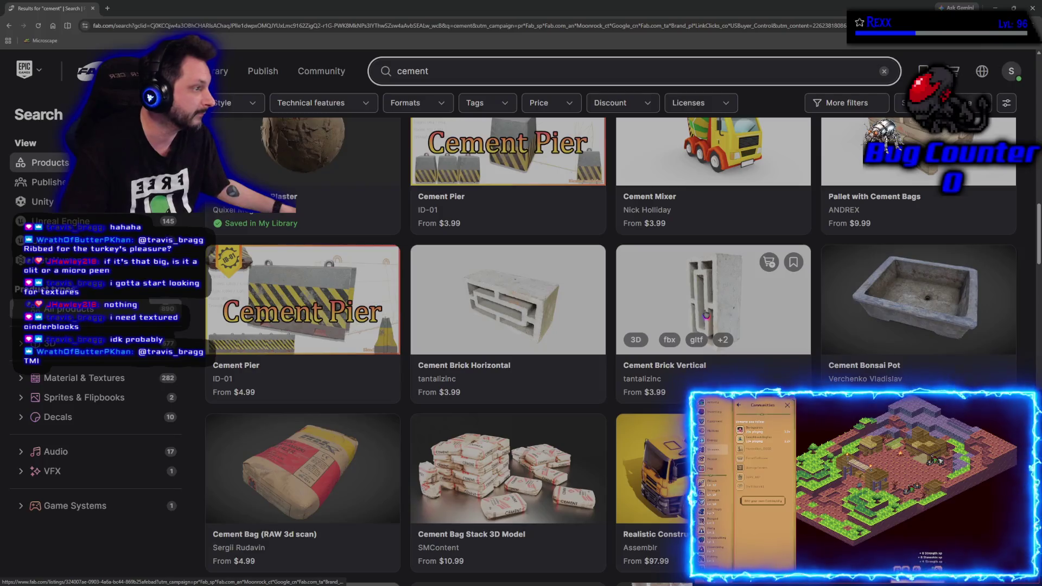
scroll(706, 314, down, 2)
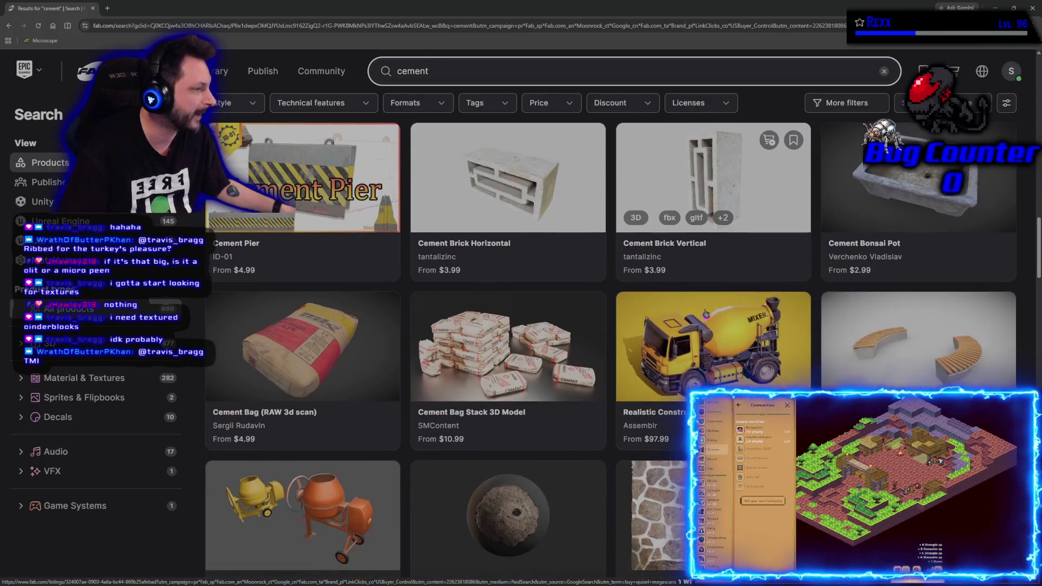
scroll(689, 309, down, 4)
scroll(677, 303, up, 1)
scroll(678, 303, up, 5)
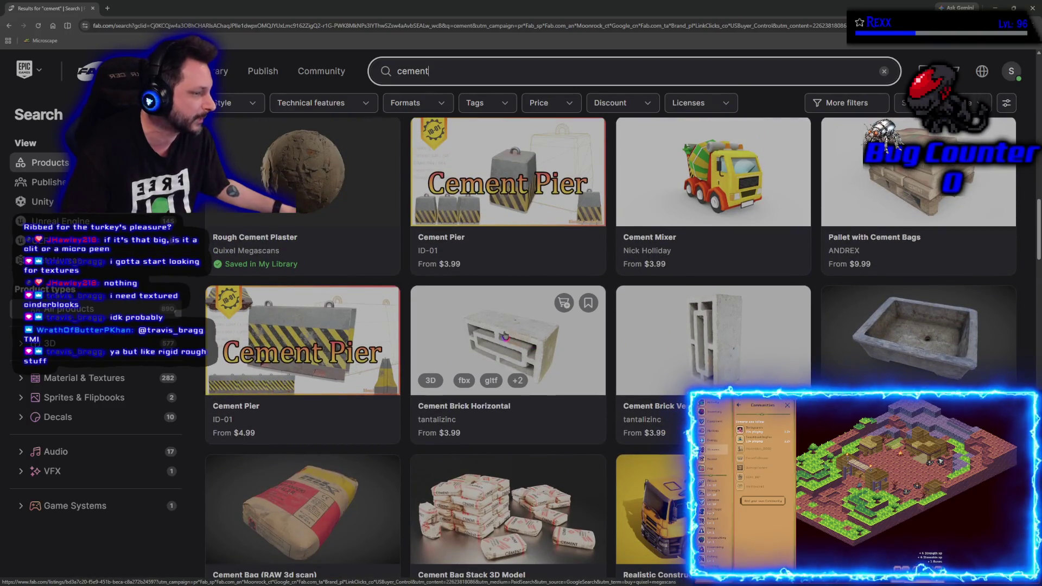
scroll(587, 392, down, 3)
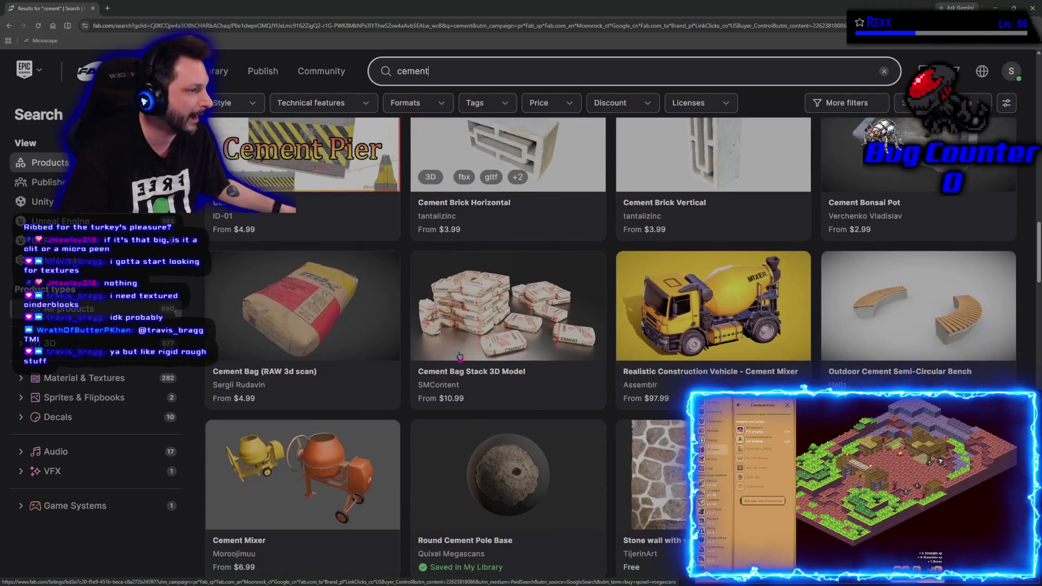
scroll(587, 392, down, 3)
scroll(564, 386, down, 5)
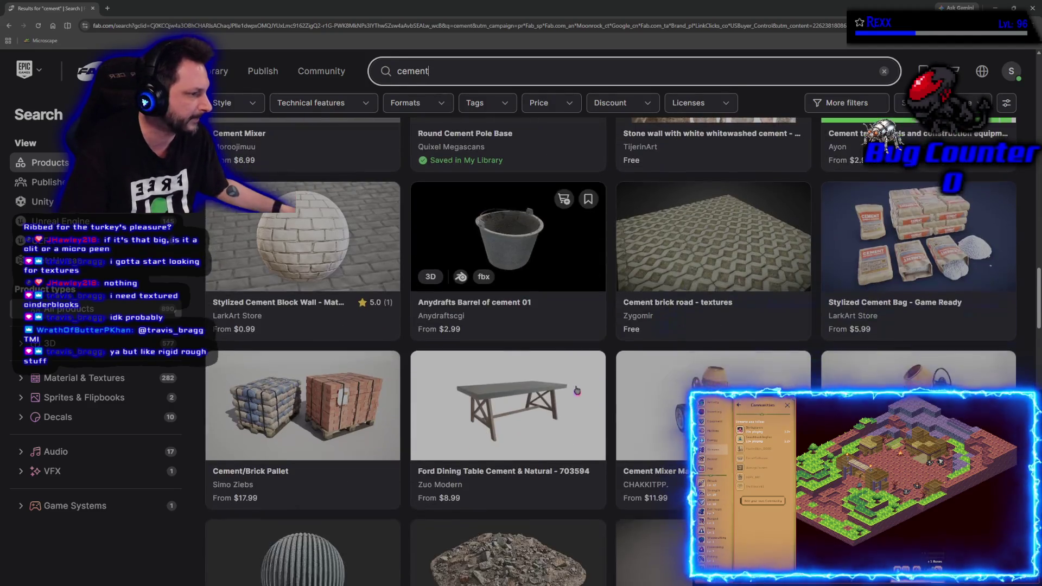
scroll(544, 380, up, 7)
scroll(545, 380, up, 3)
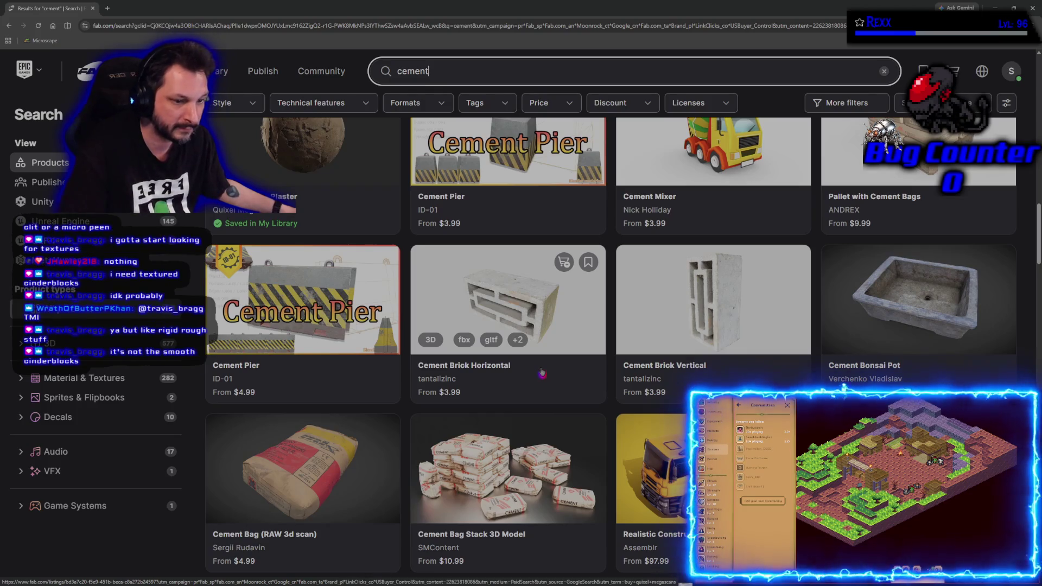
key(alt+Tab)
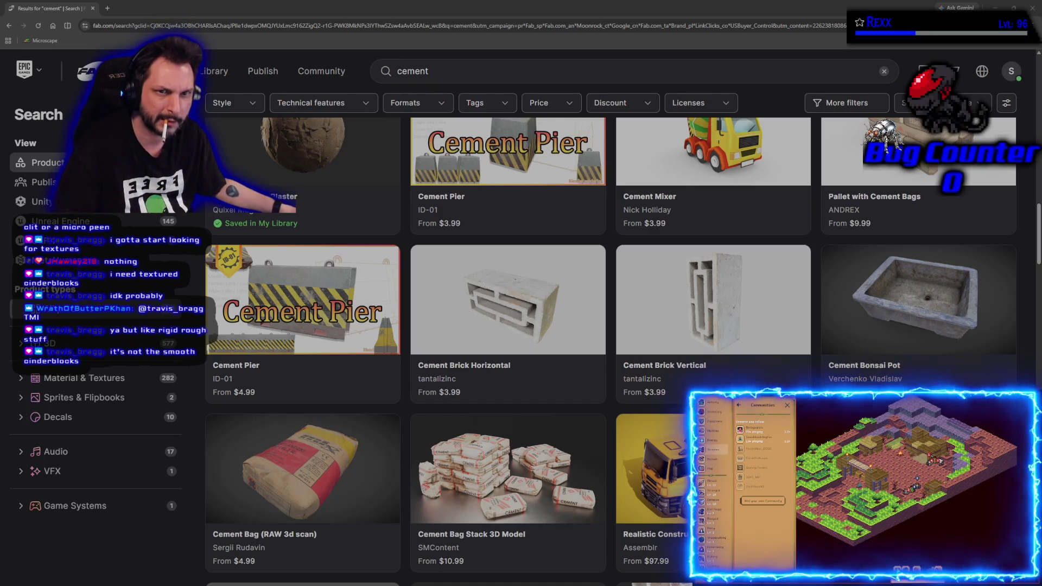
click(106, 9)
Search Google Images for 'cinderblock' and preview two rough-textured cinder block images.
text(cinderblock)
key(Return)
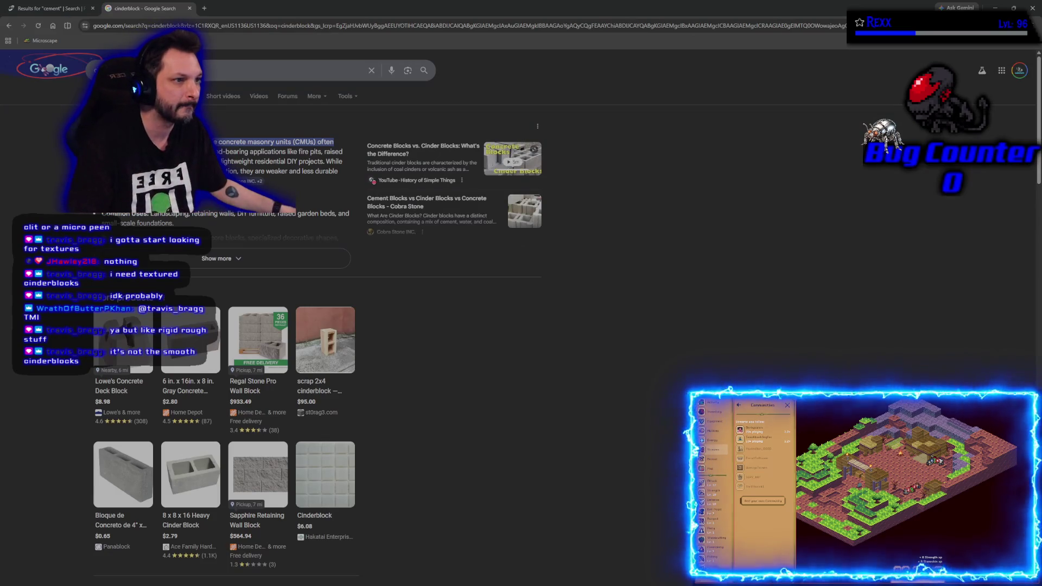
click(132, 95)
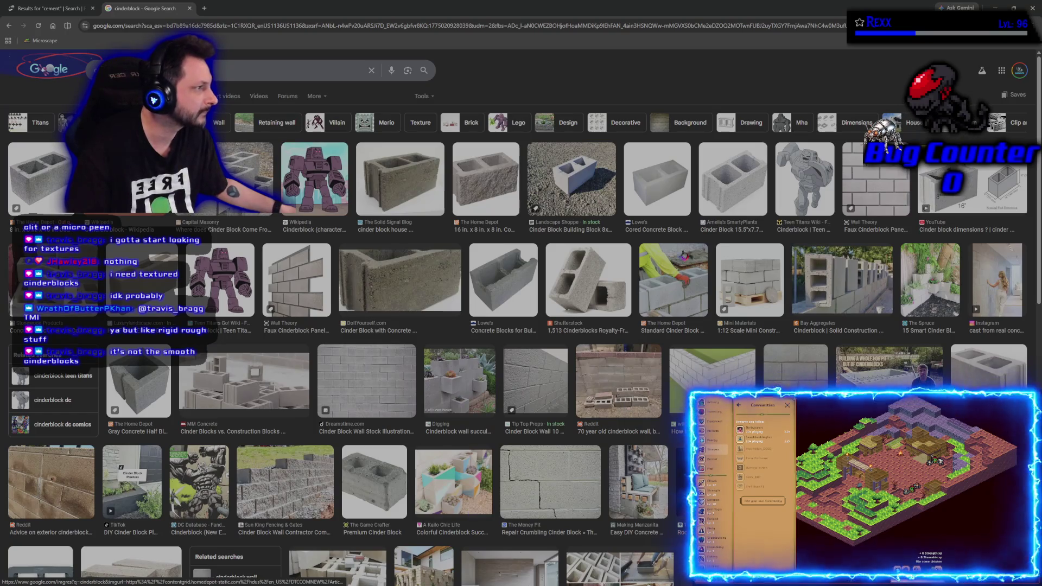
click(746, 178)
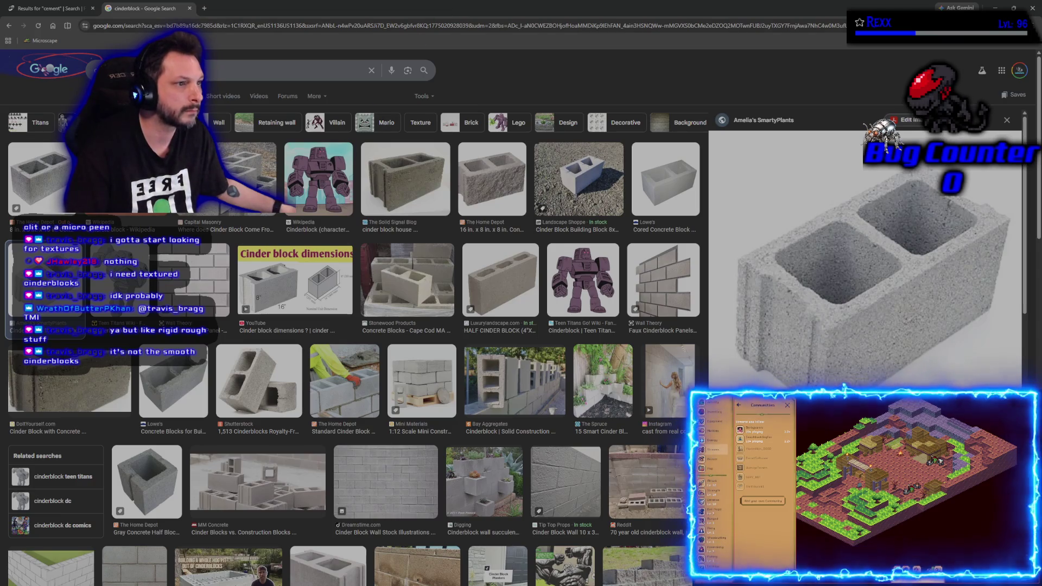
click(478, 189)
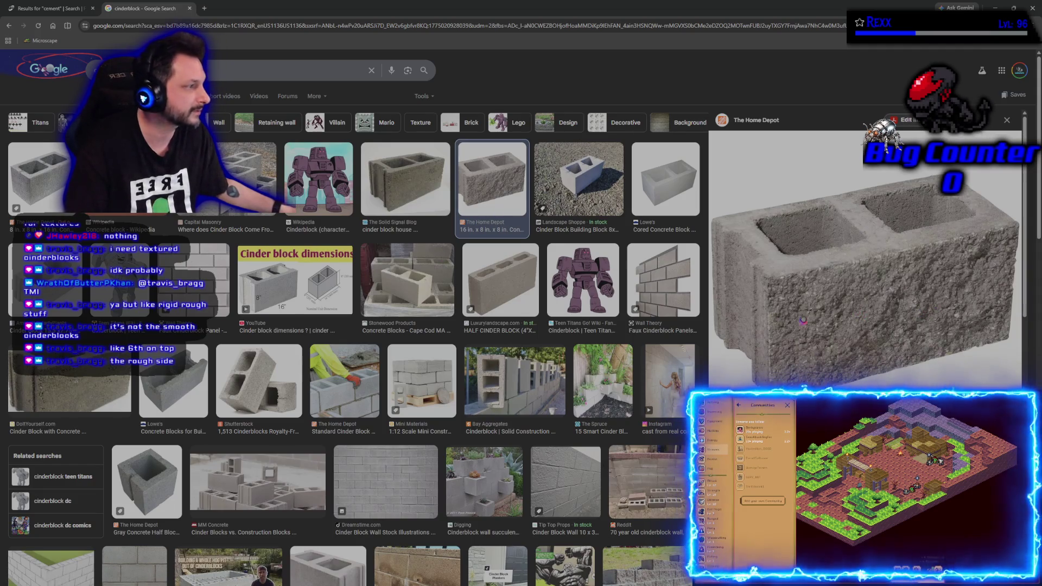
Compare the images with the Fab cement results, ending on the Fab tab.
click(49, 8)
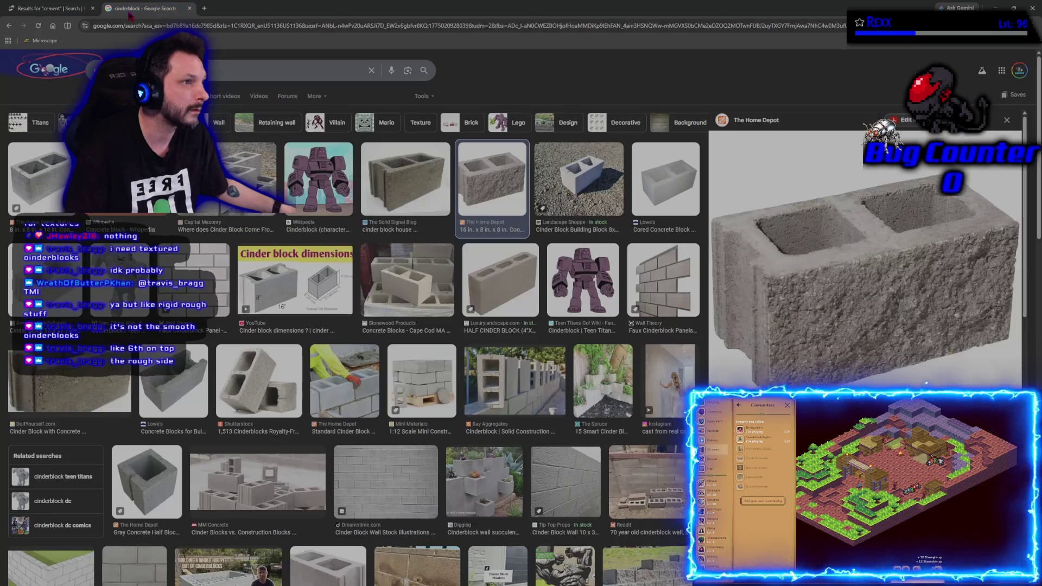
click(139, 8)
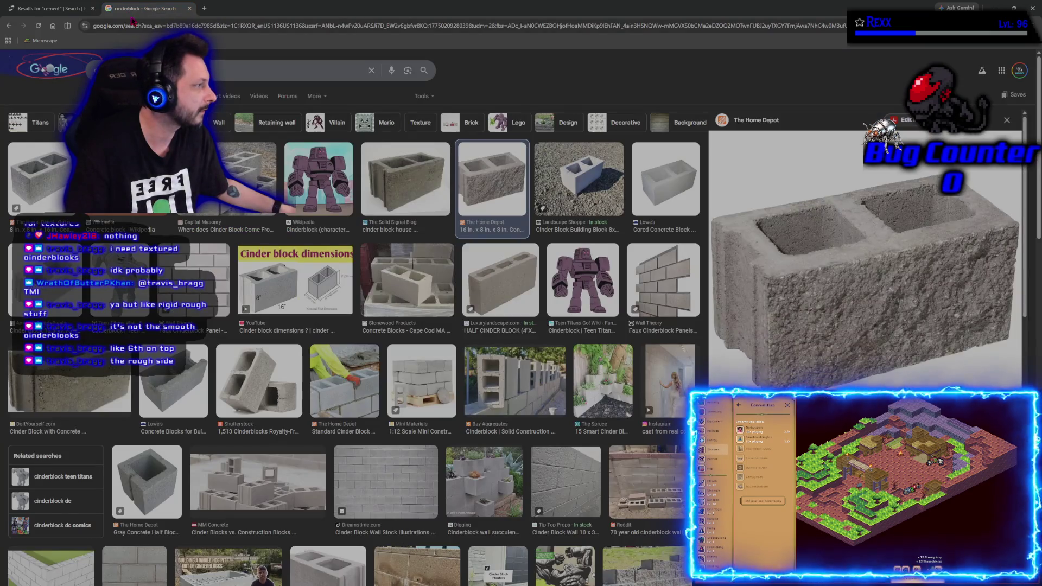
click(50, 10)
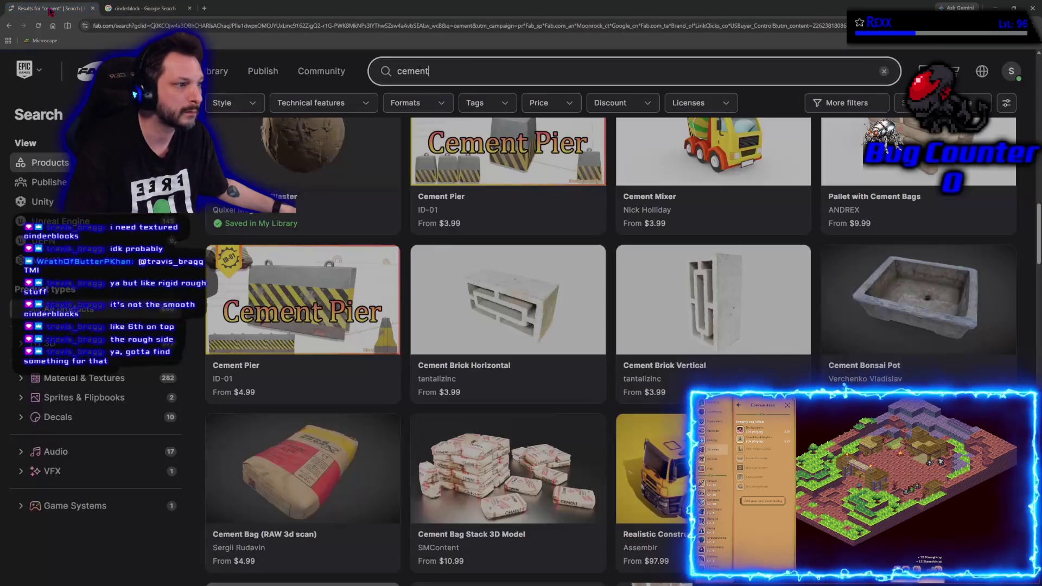
scroll(414, 371, down, 5)
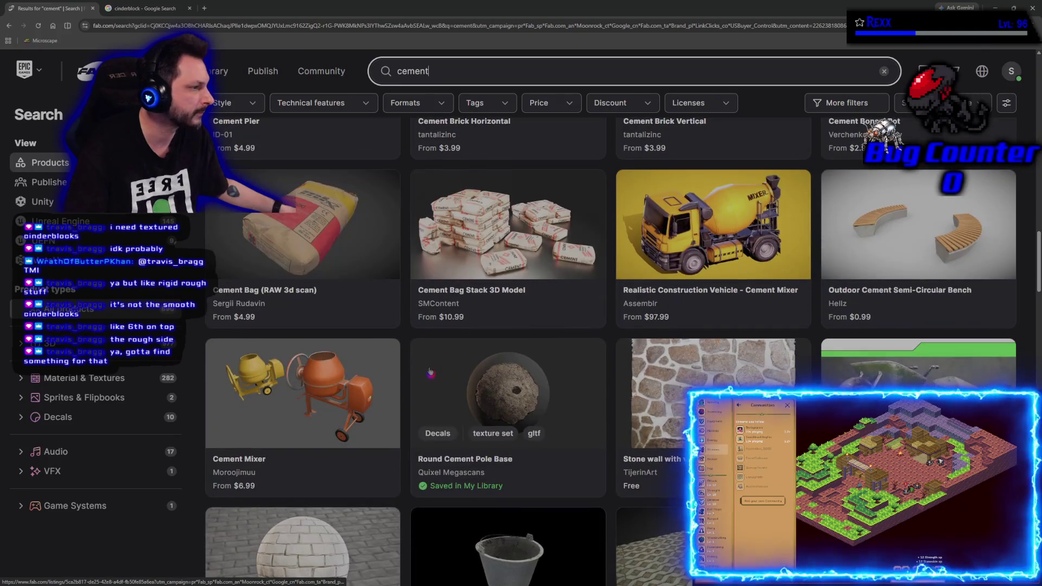
scroll(414, 371, down, 3)
scroll(415, 371, down, 3)
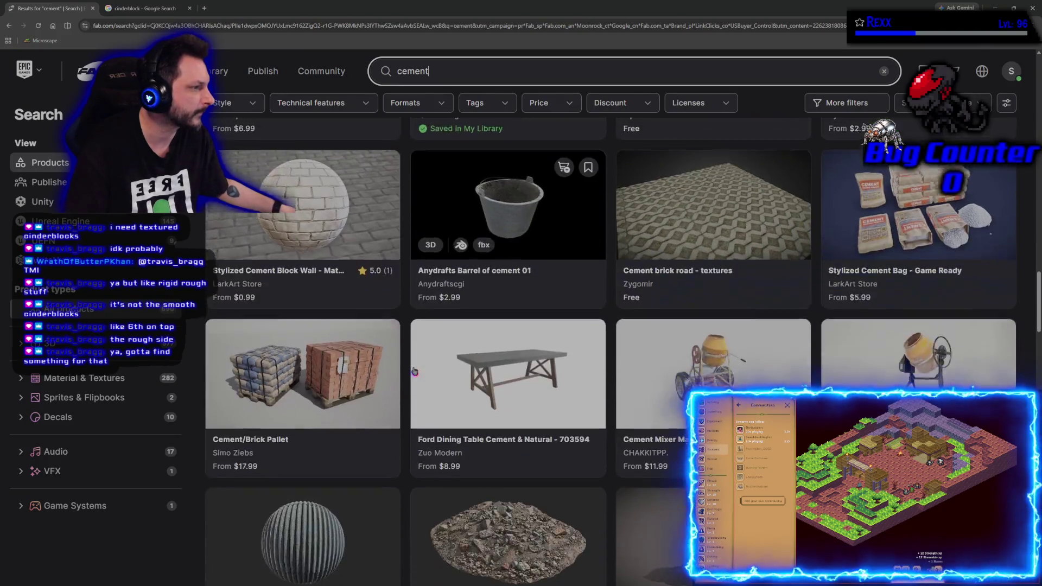
scroll(415, 372, up, 6)
scroll(414, 371, up, 6)
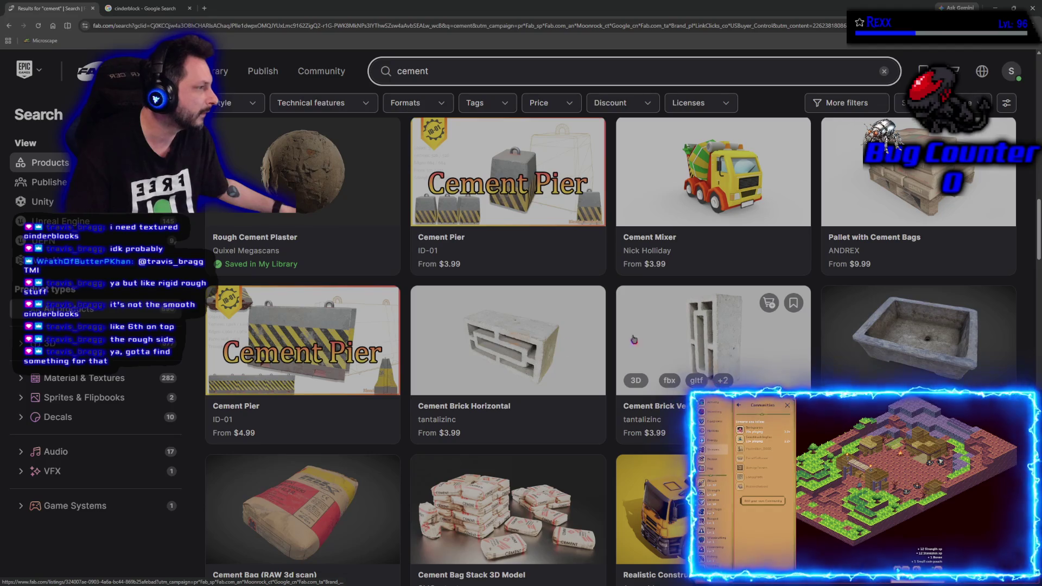
click(485, 354)
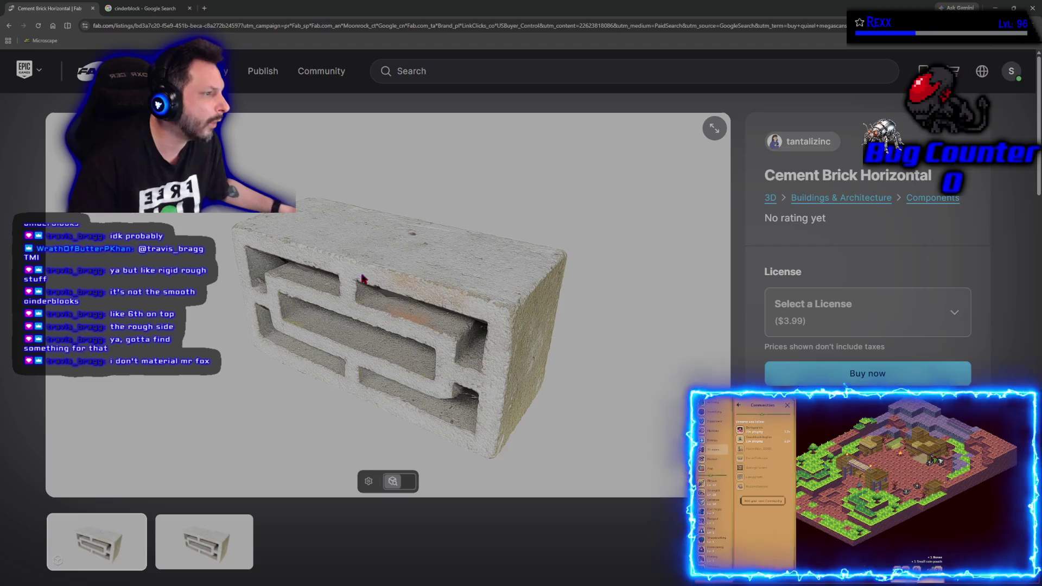
mouse_move(363, 278)
mouse_down()
mouse_move(359, 320)
mouse_move(498, 317)
mouse_move(494, 339)
mouse_move(494, 315)
mouse_move(502, 319)
mouse_move(480, 315)
mouse_up()
scroll(358, 320, up, 5)
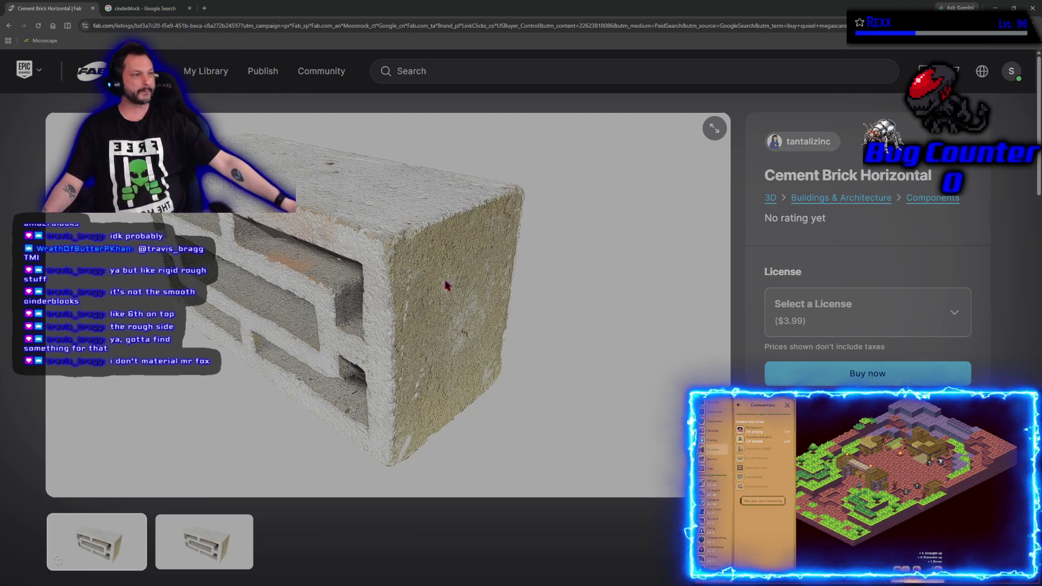
drag(479, 314, 287, 333)
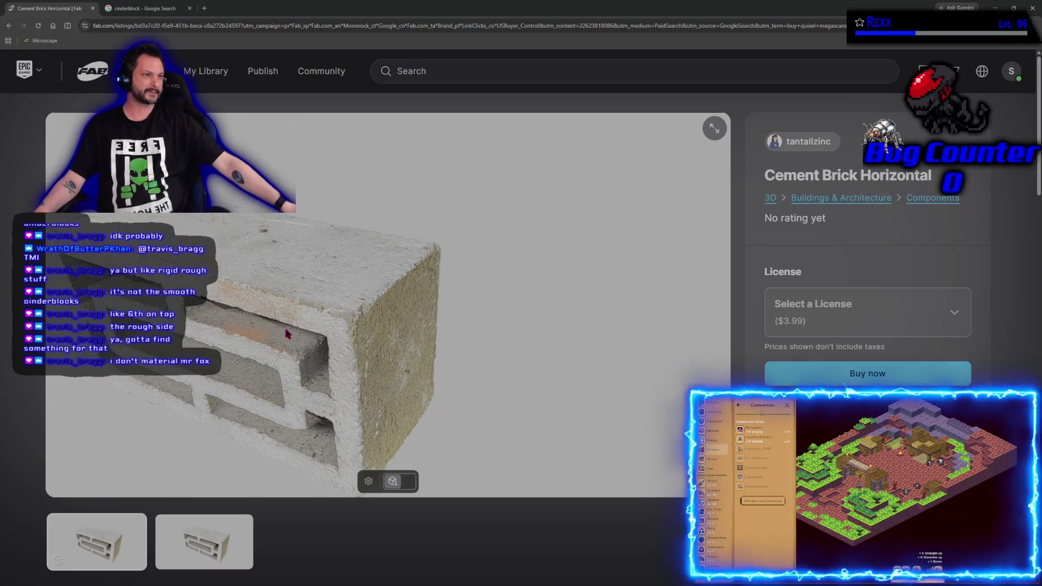
key(alt+Left)
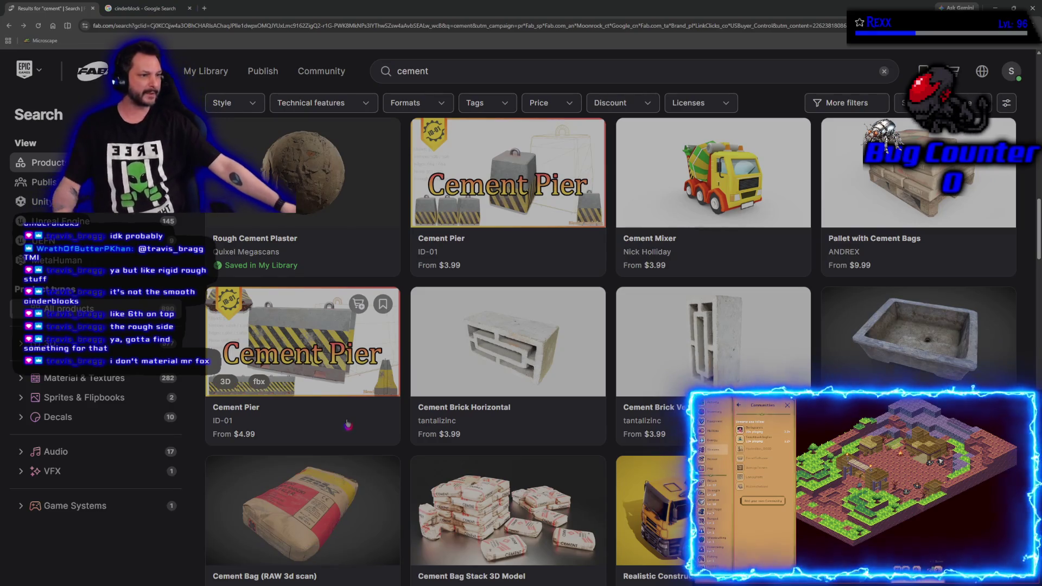
Open the Dry Cement material listing, look it over, and return to the cement results.
scroll(337, 470, down, 2)
scroll(335, 470, down, 7)
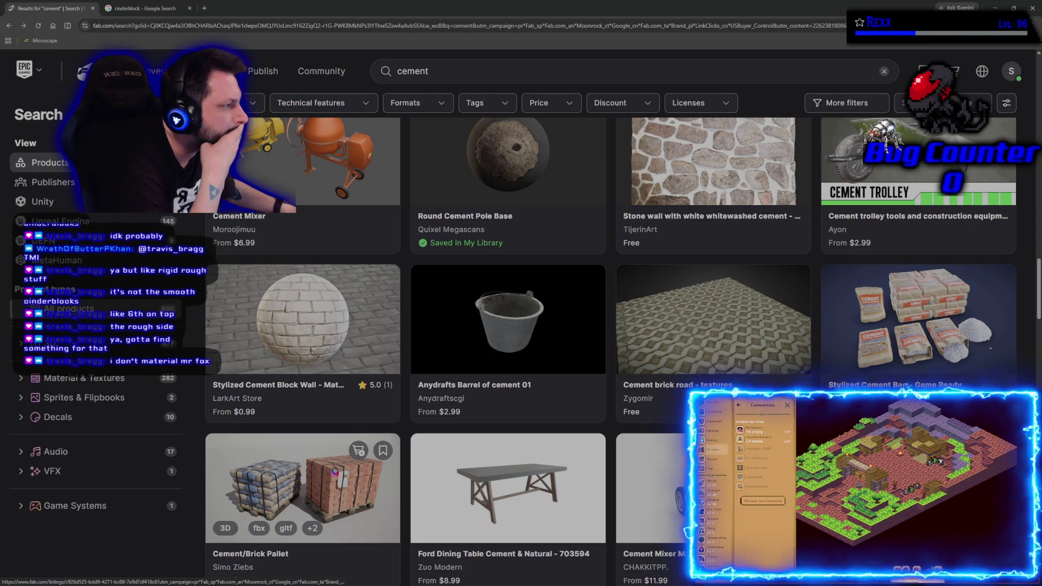
scroll(335, 470, down, 7)
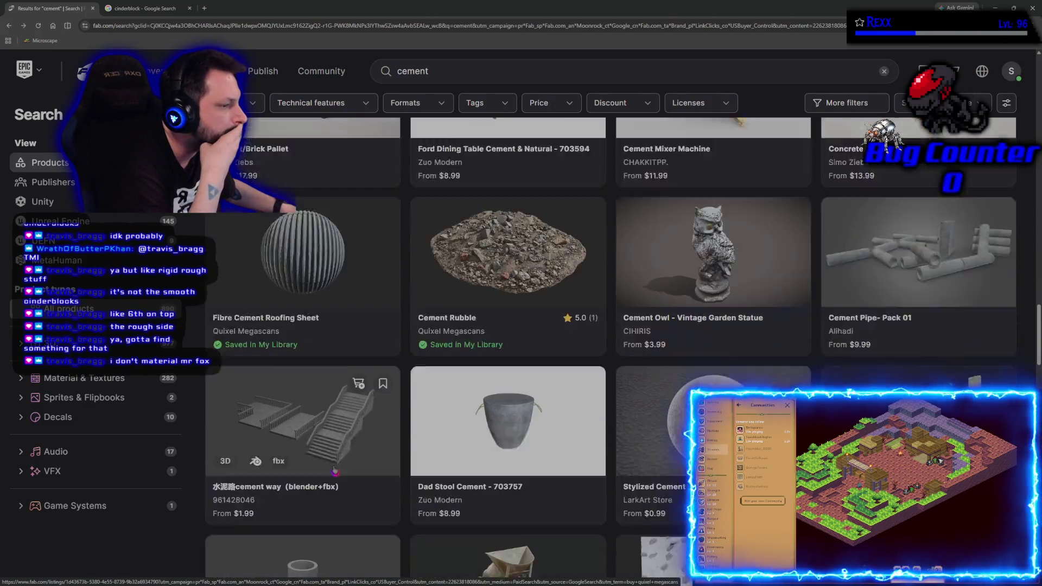
scroll(335, 470, down, 2)
scroll(335, 471, up, 20)
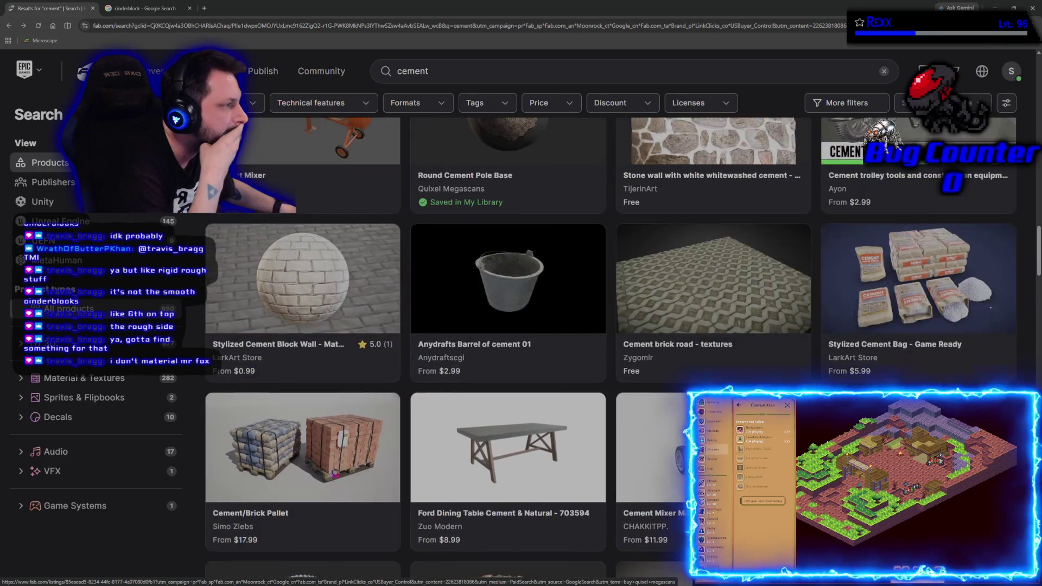
scroll(335, 471, down, 10)
scroll(335, 471, up, 3)
scroll(335, 472, down, 3)
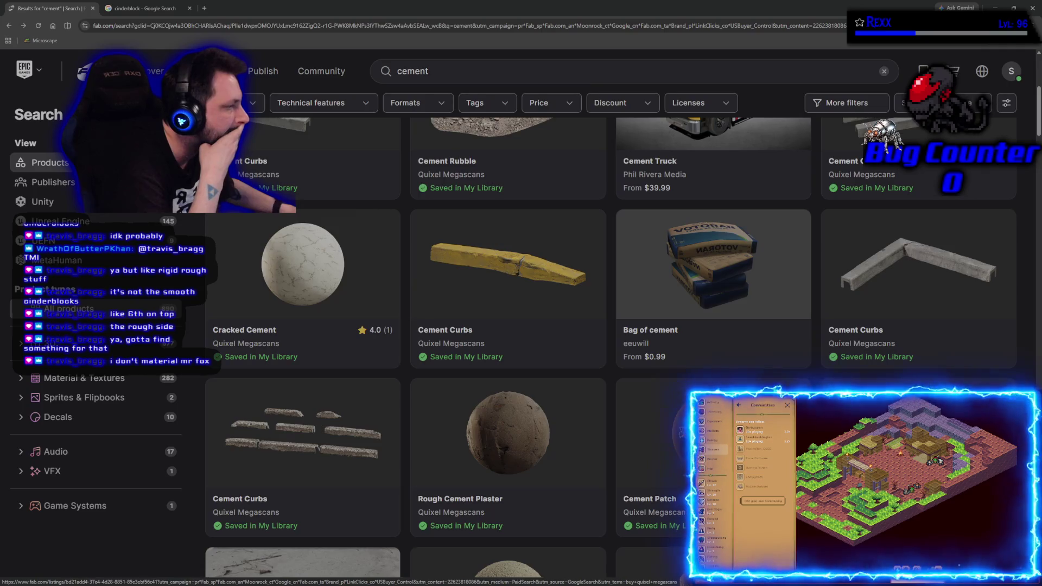
click(415, 484)
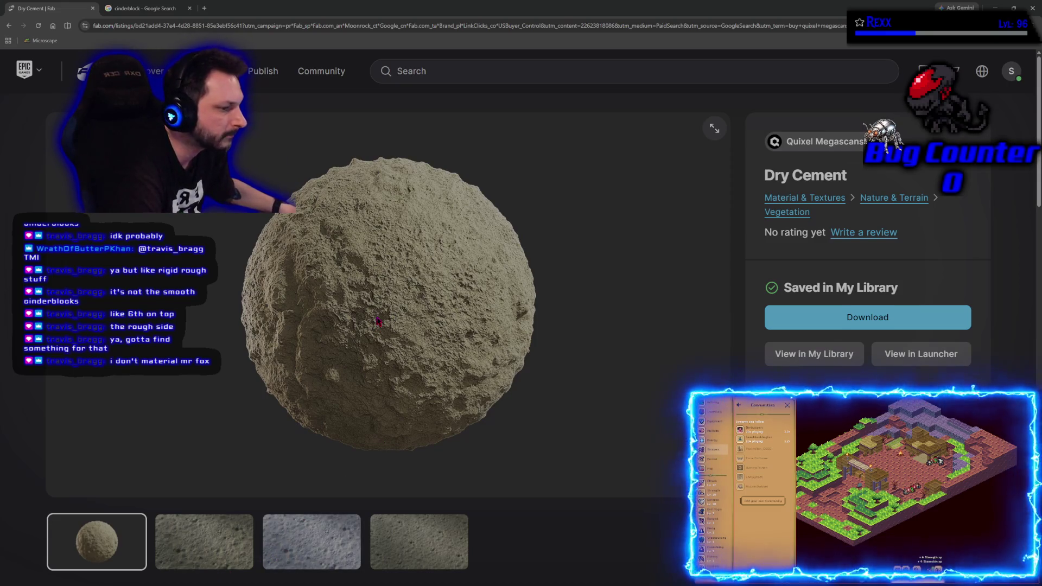
scroll(378, 320, down, 3)
scroll(379, 321, up, 3)
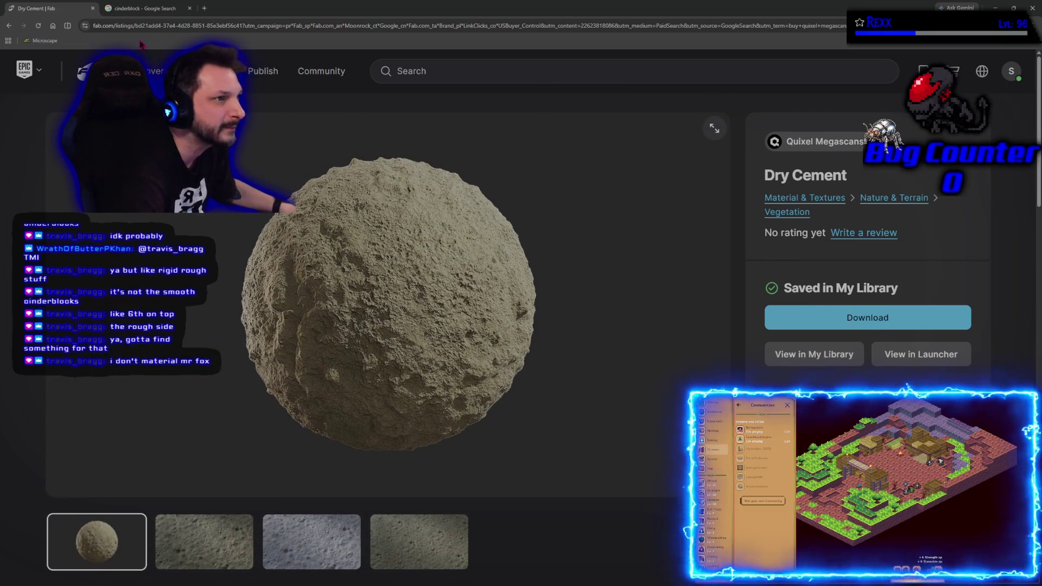
key(alt+Left)
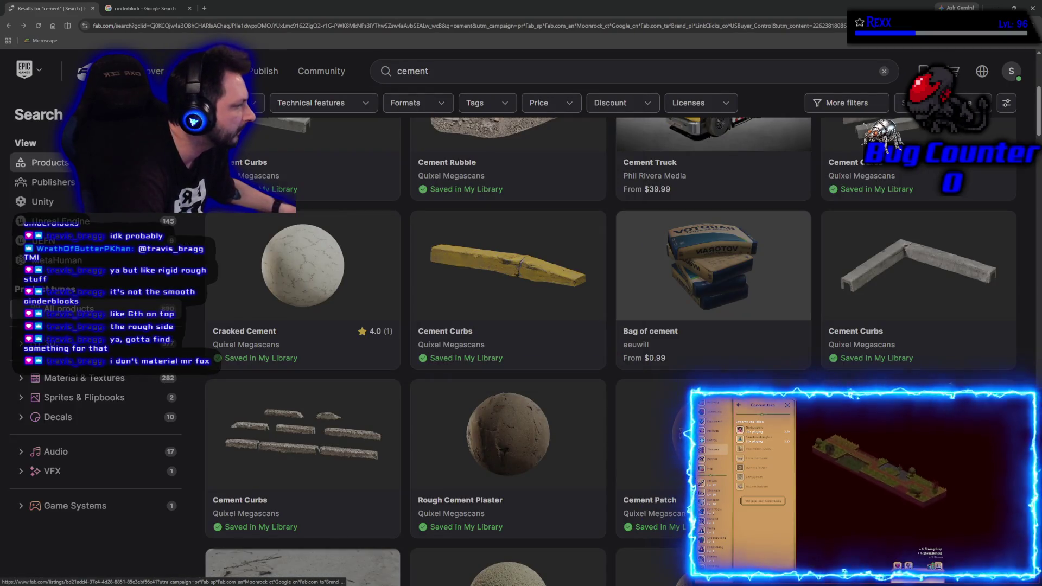
Open the Old Cement Wall listing in its own tab, then start a fresh tab.
scroll(459, 407, down, 3)
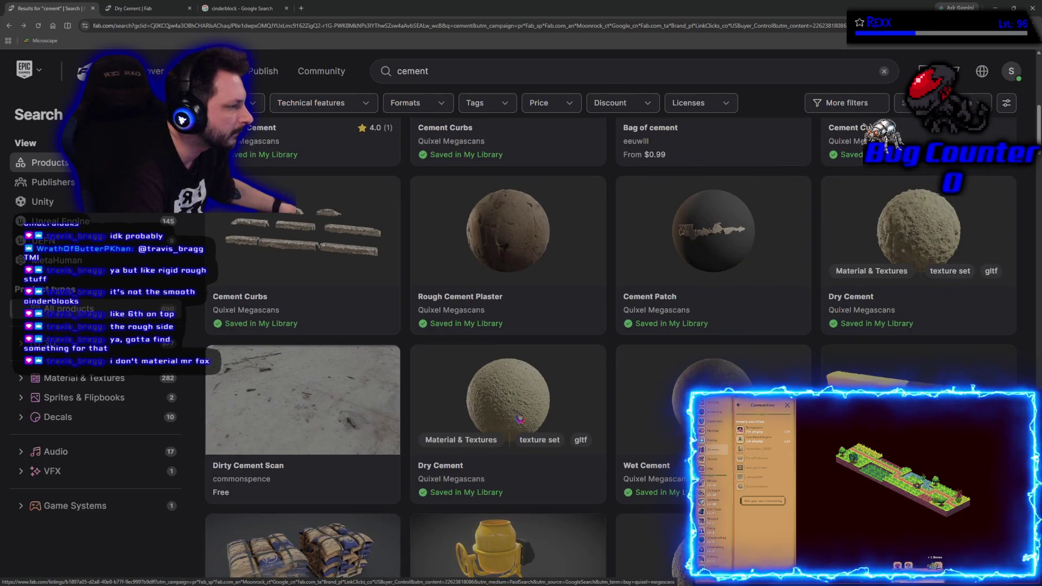
scroll(459, 406, down, 2)
scroll(459, 406, down, 3)
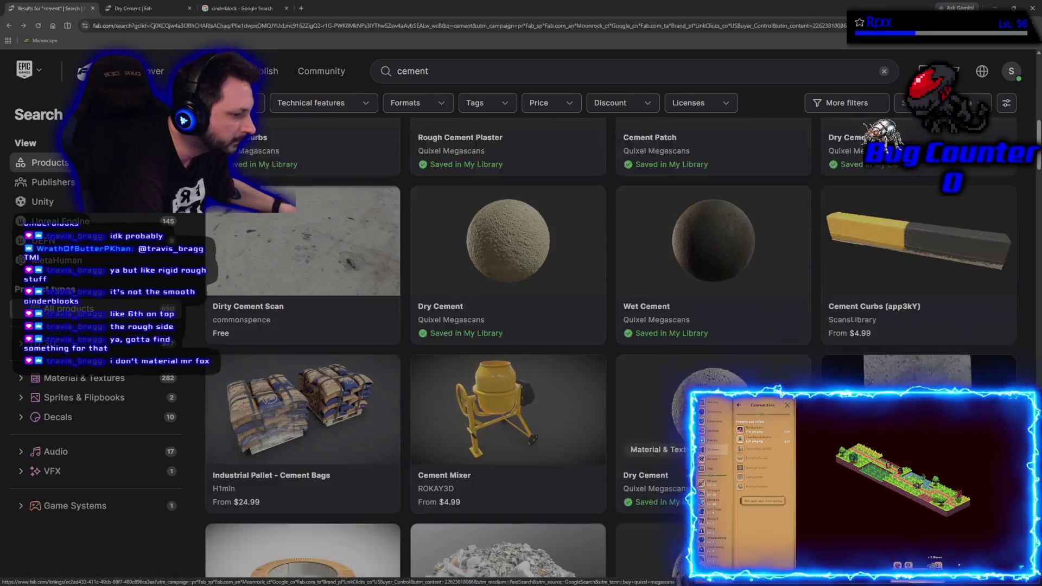
middle_click(459, 407)
click(226, 10)
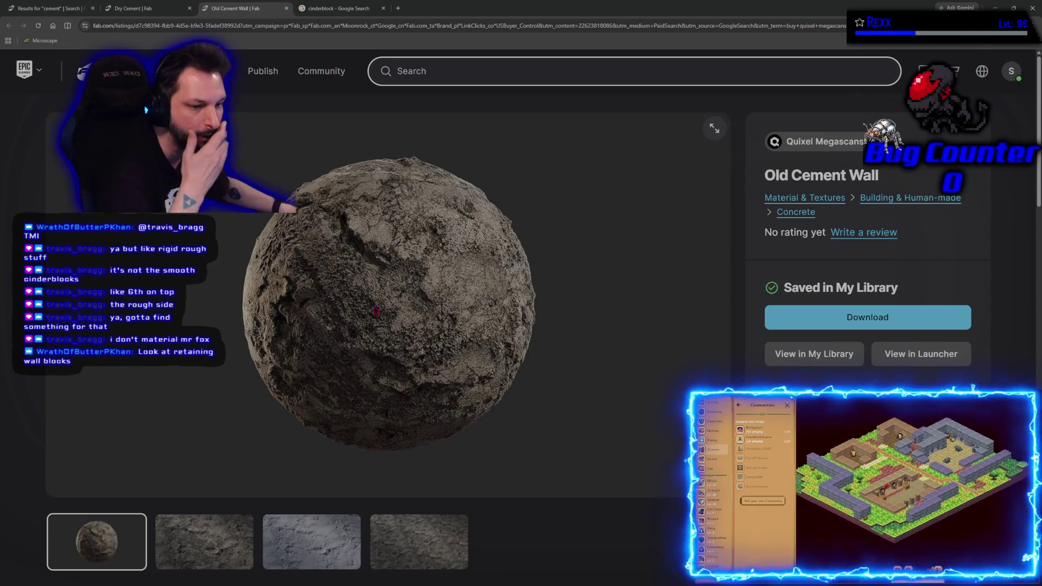
click(399, 11)
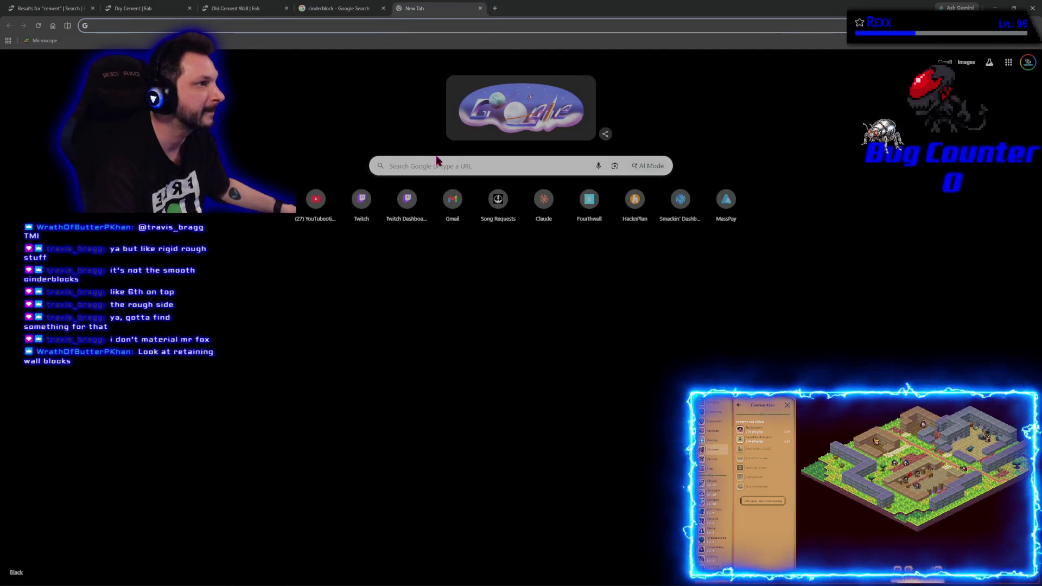
Search Google for 'retaining wall blocks', view a grey block product, then close those tabs.
text(retaining wall blocks)
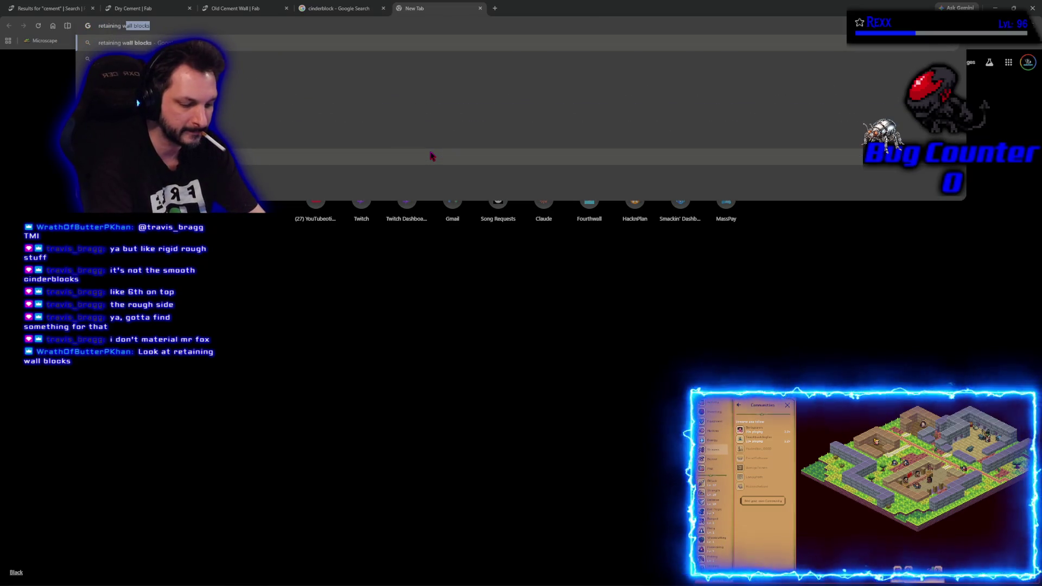
key(Return)
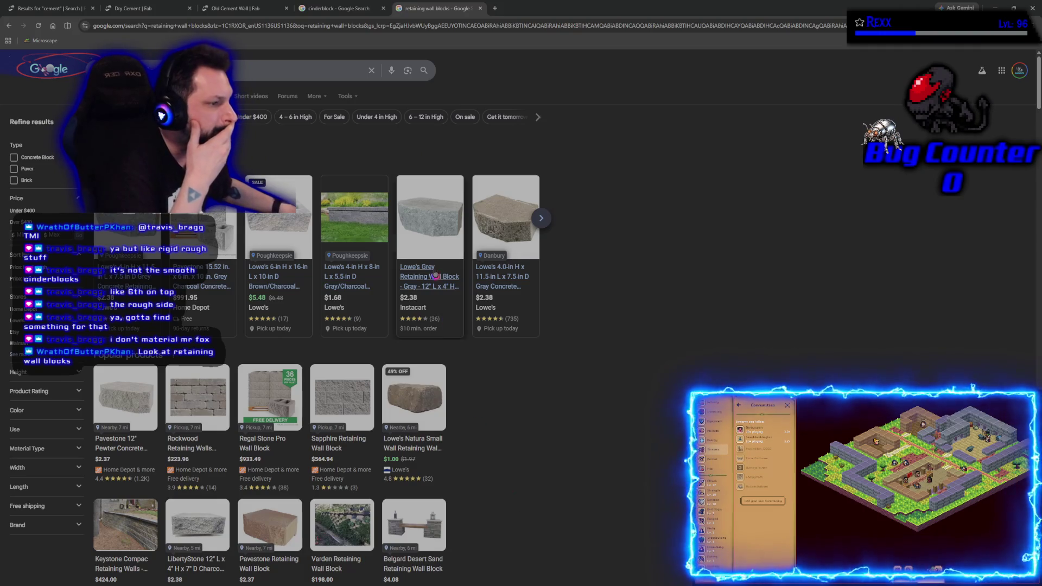
click(490, 229)
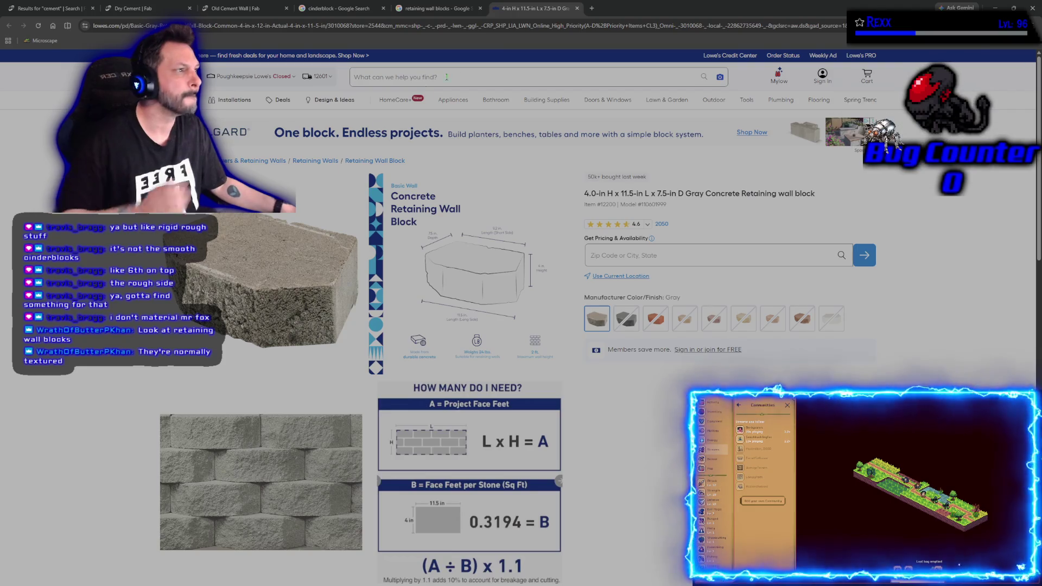
key(ctrl+w)
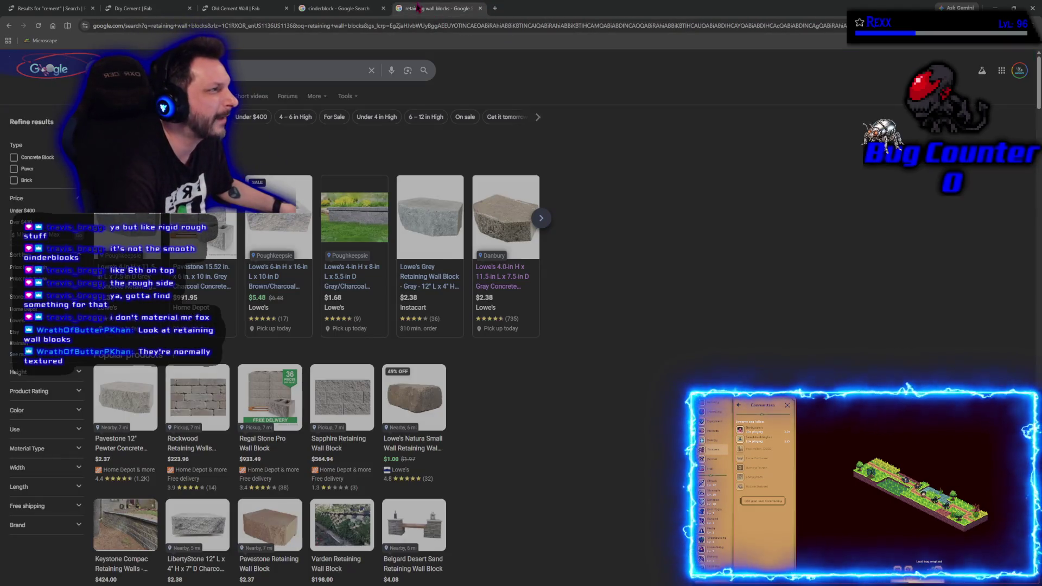
key(ctrl+w)
key(ctrl+w)
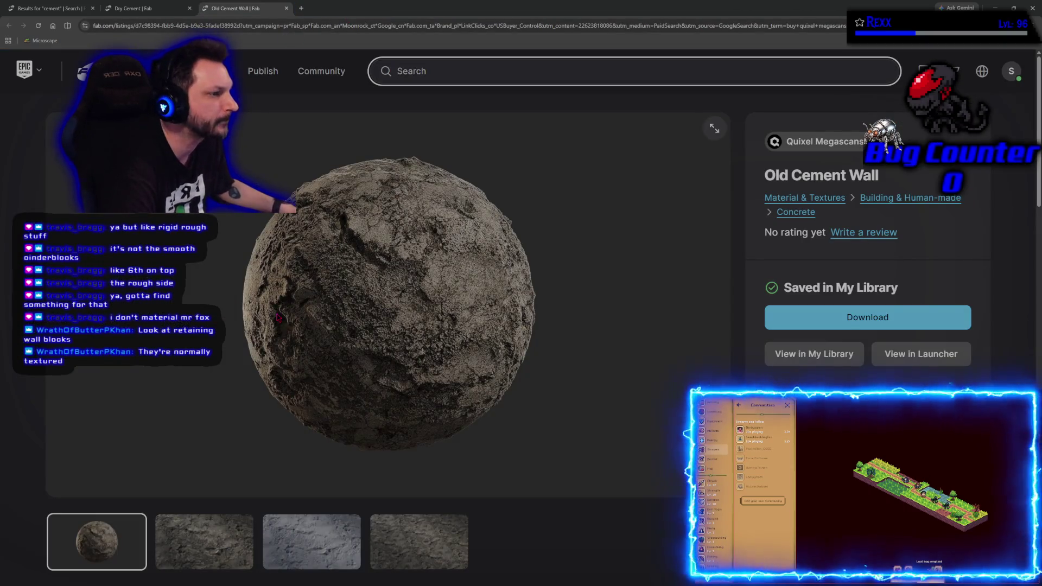
View Old Cement Wall's flat texture image, compare it with Dry Cement, then reopen the cement results.
click(217, 553)
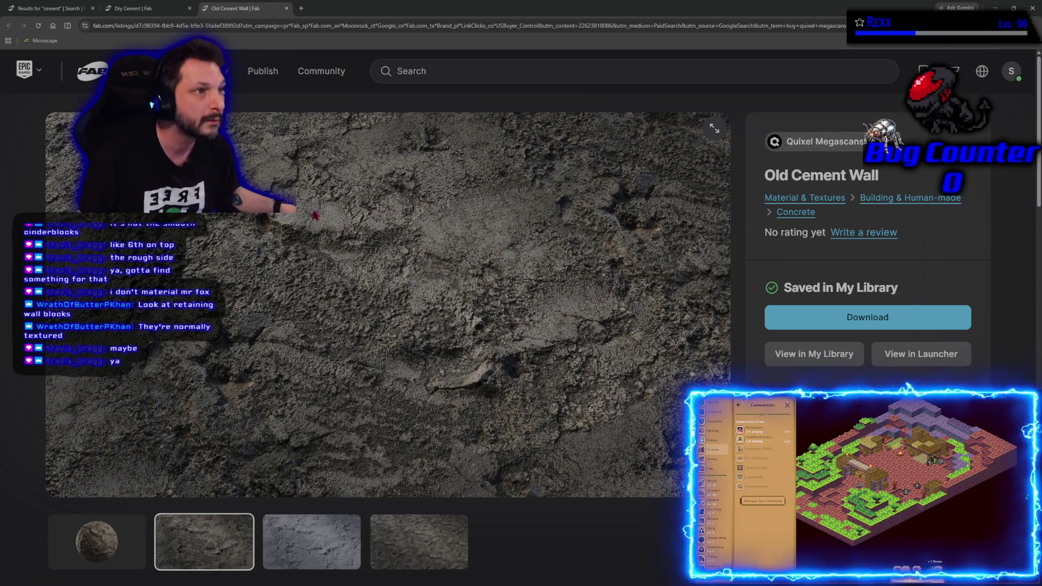
click(134, 8)
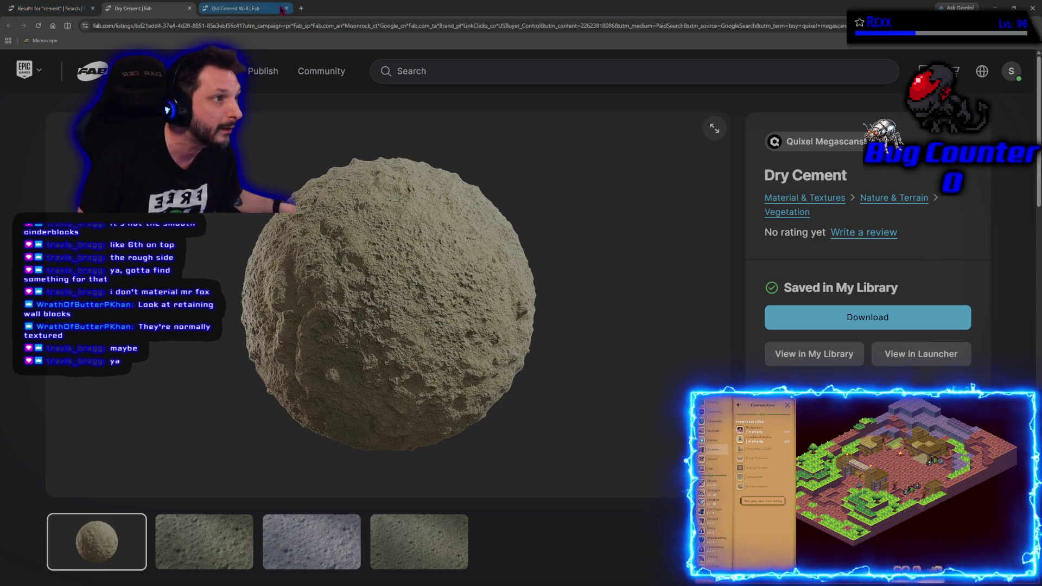
click(260, 9)
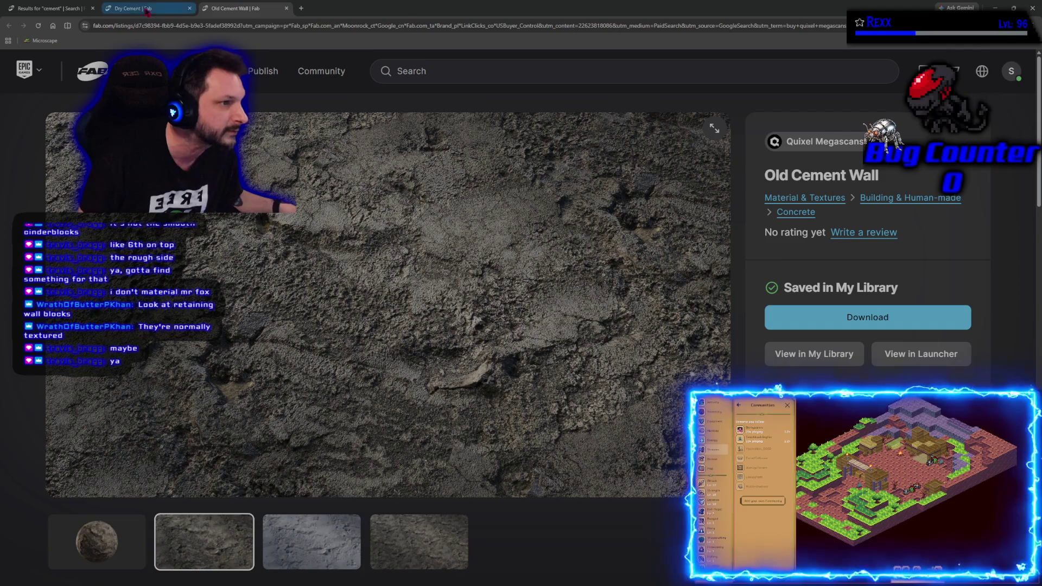
click(65, 9)
Scroll down the cement results grid and open the Cement Bollard listing.
scroll(398, 442, down, 3)
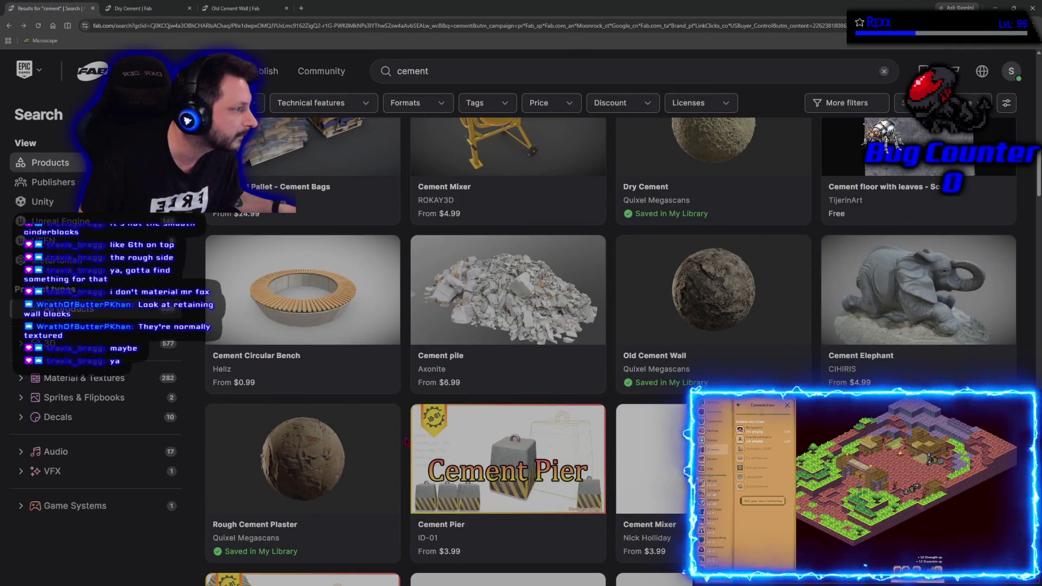
scroll(303, 326, down, 2)
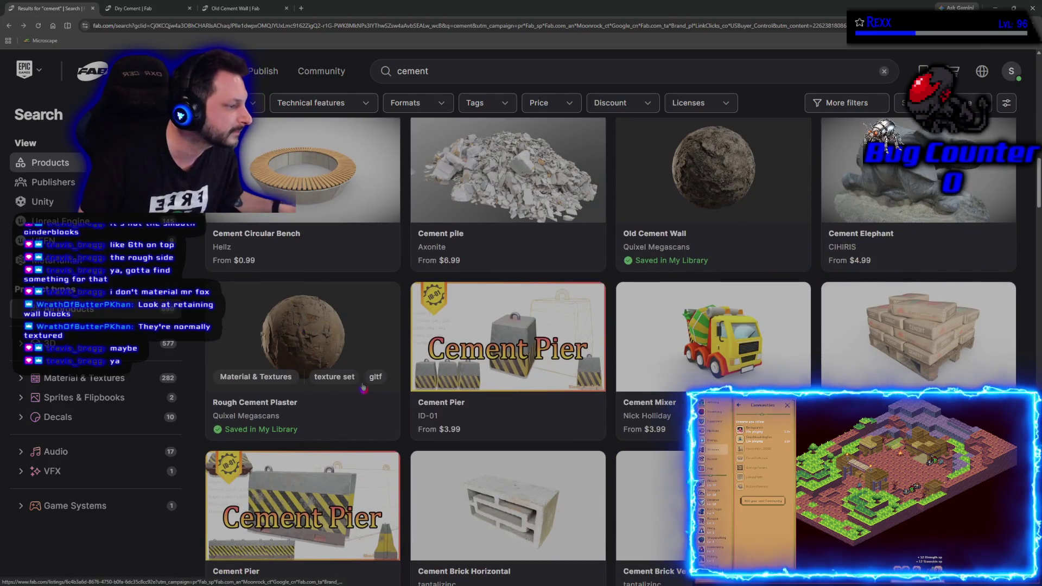
scroll(363, 387, down, 4)
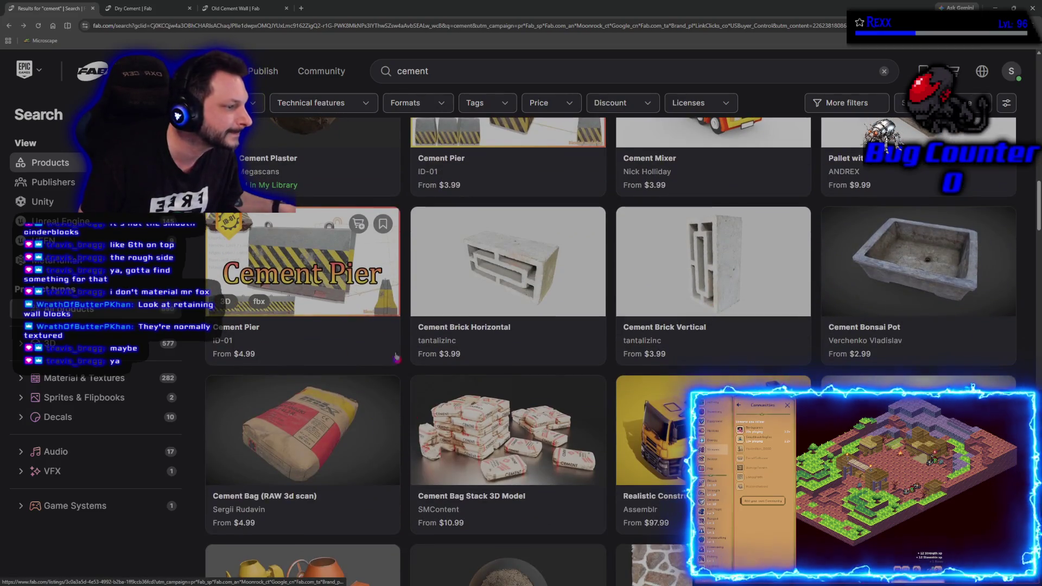
scroll(397, 358, down, 5)
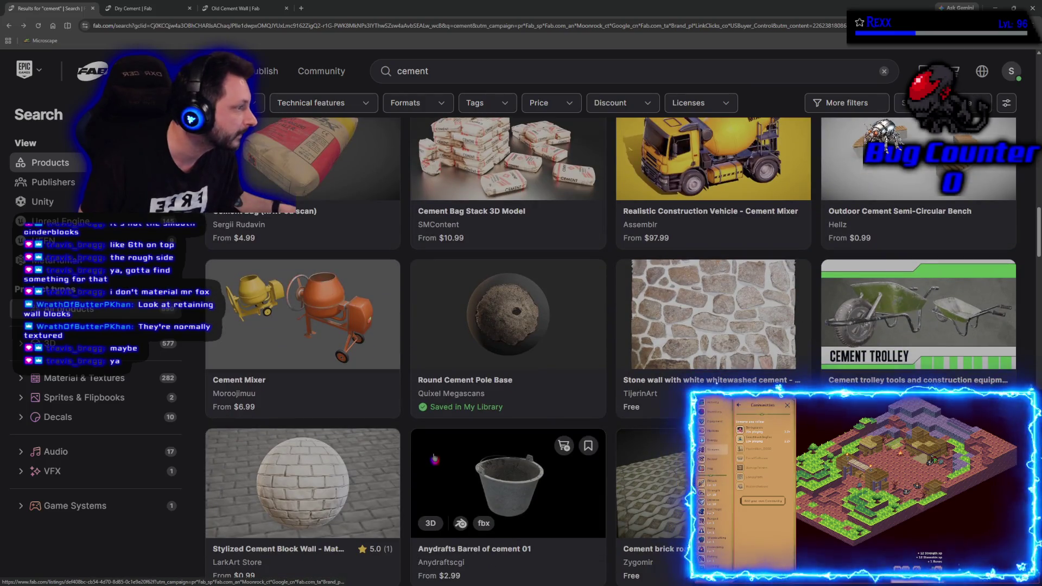
scroll(434, 459, up, 3)
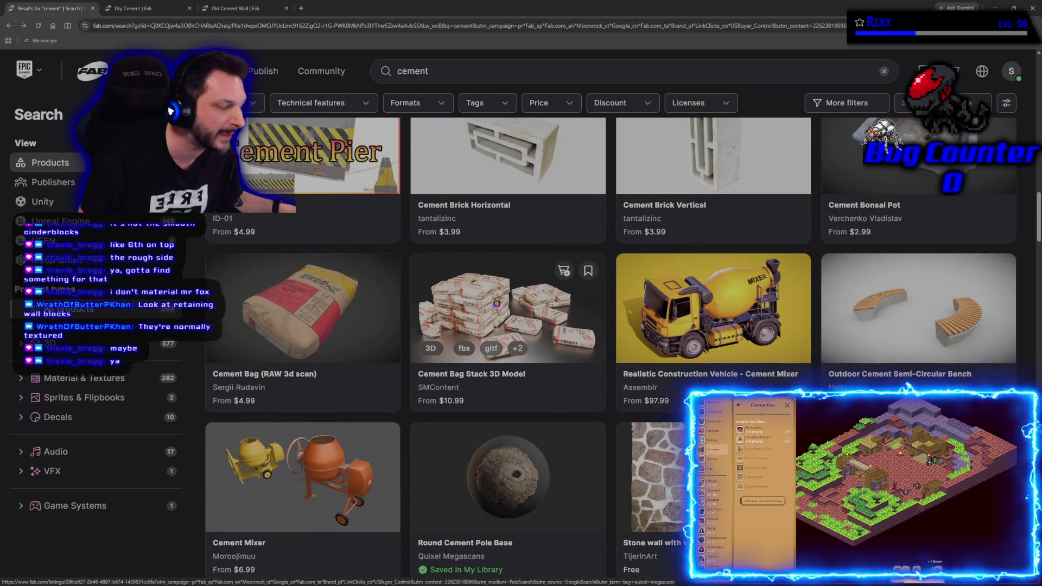
scroll(496, 302, down, 7)
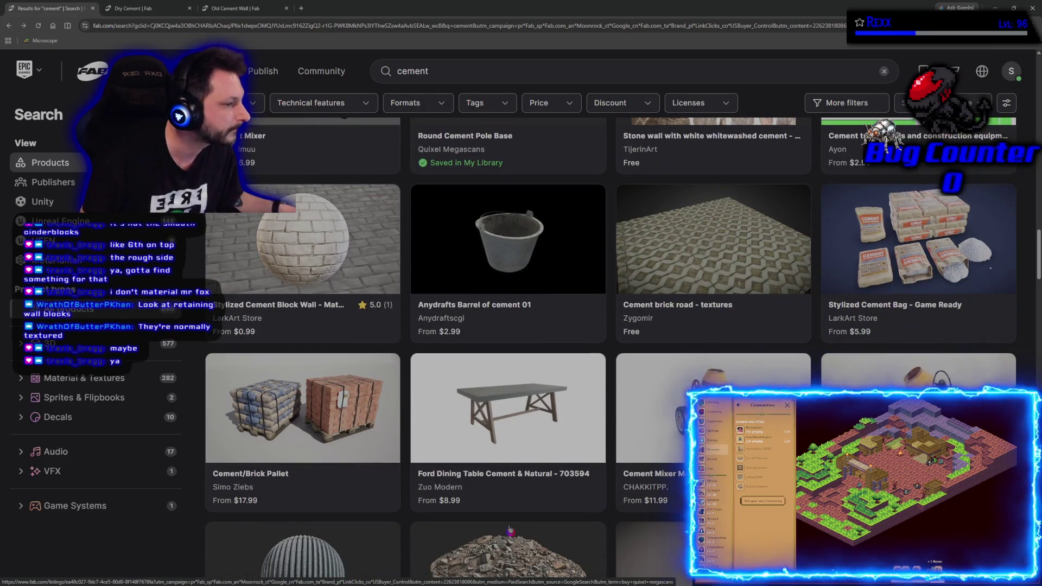
scroll(511, 531, down, 4)
scroll(510, 529, down, 2)
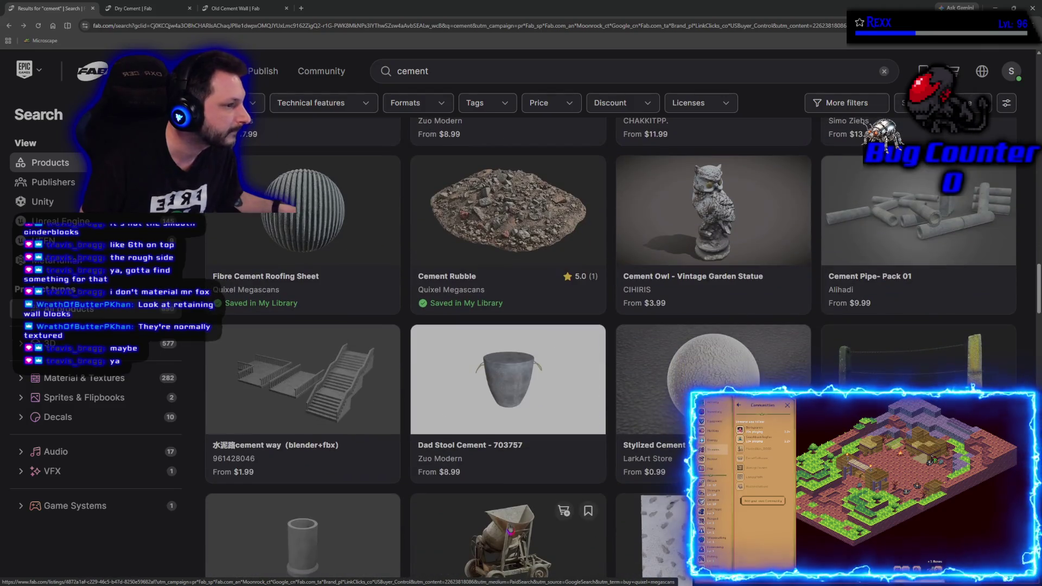
scroll(510, 530, down, 5)
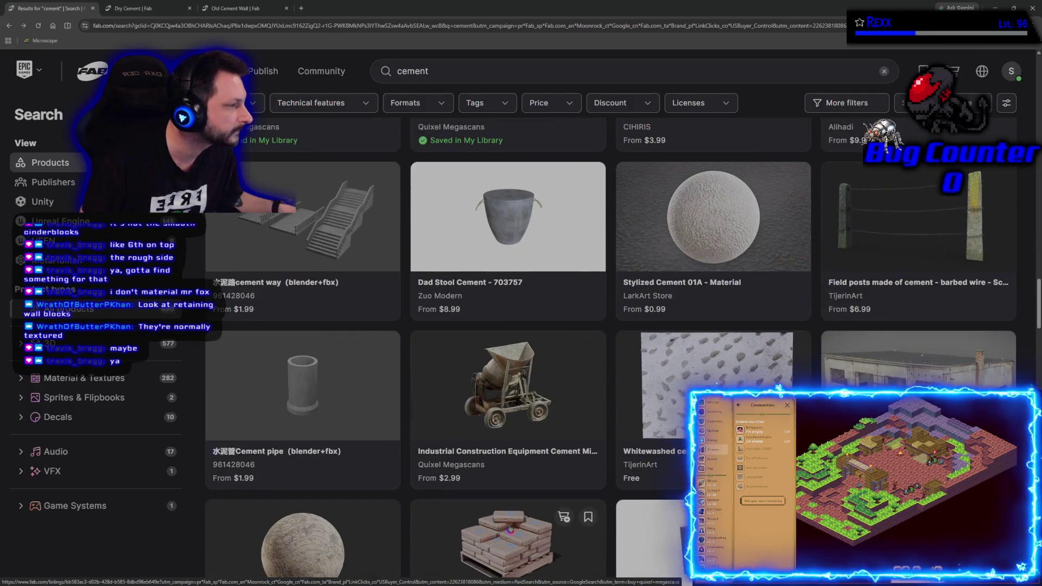
scroll(511, 529, down, 1)
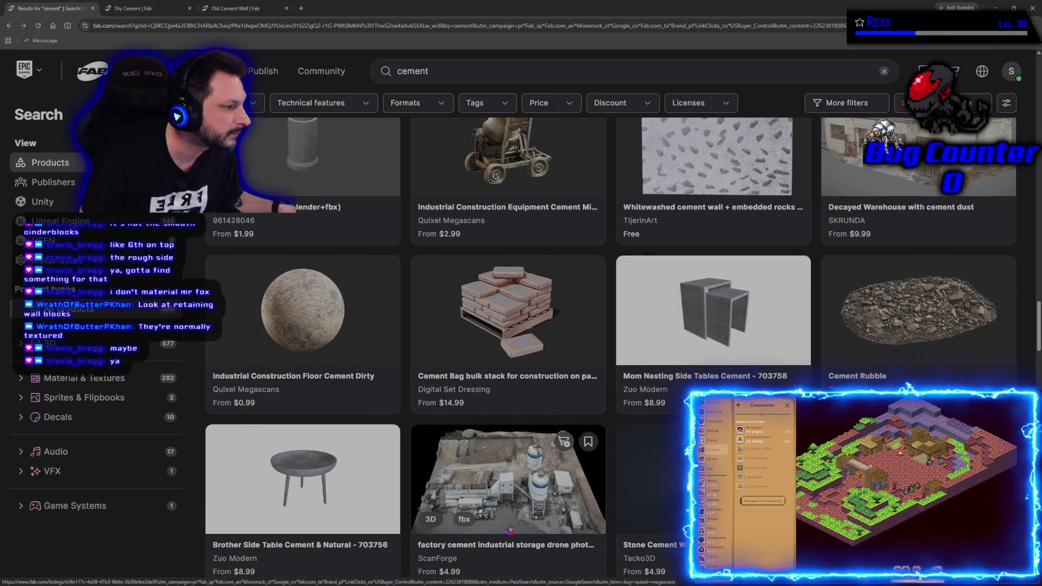
right_click(319, 316)
scroll(105, 549, down, 3)
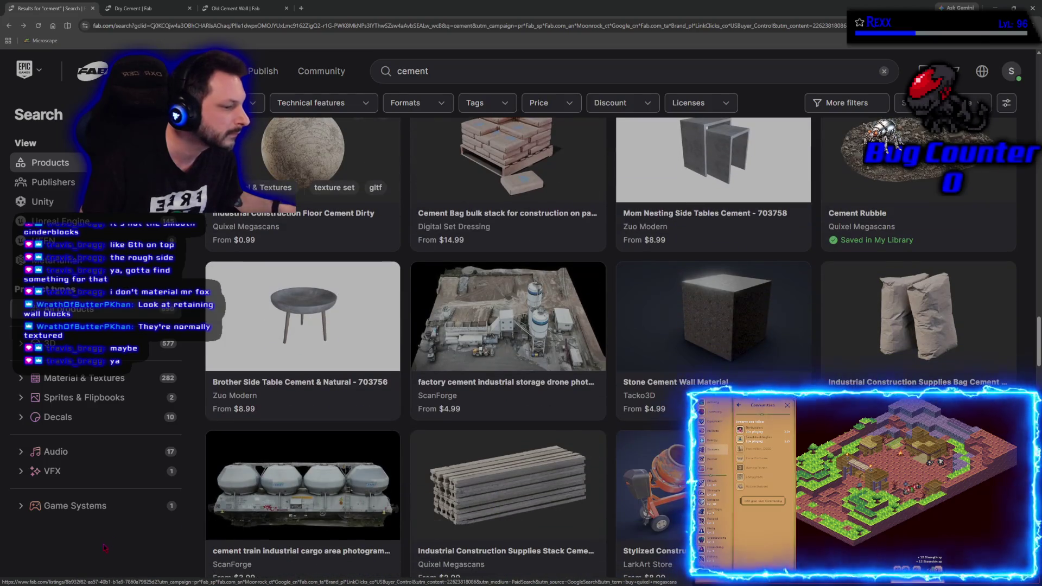
scroll(453, 408, down, 6)
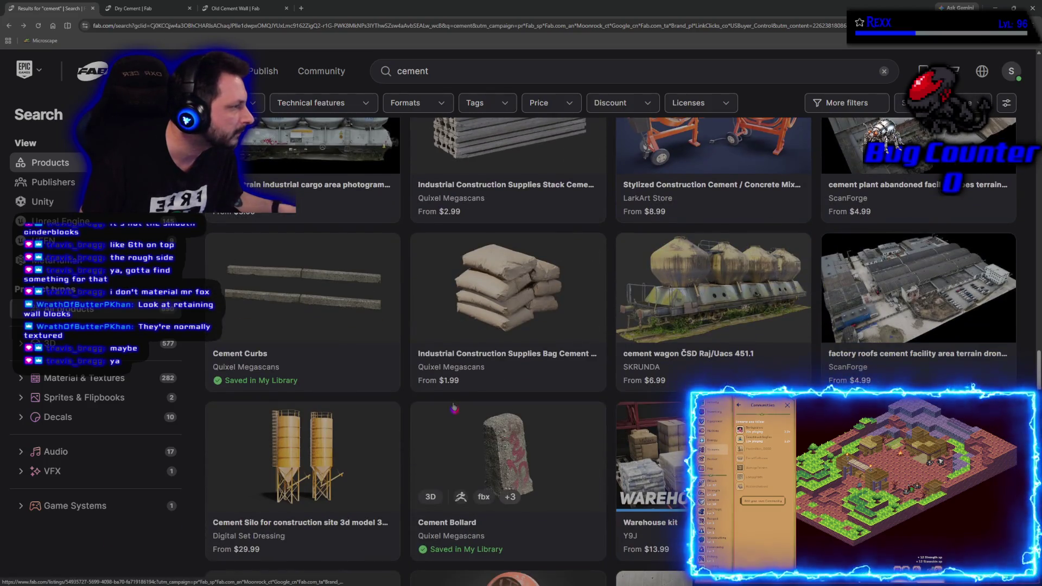
scroll(454, 408, down, 1)
click(457, 372)
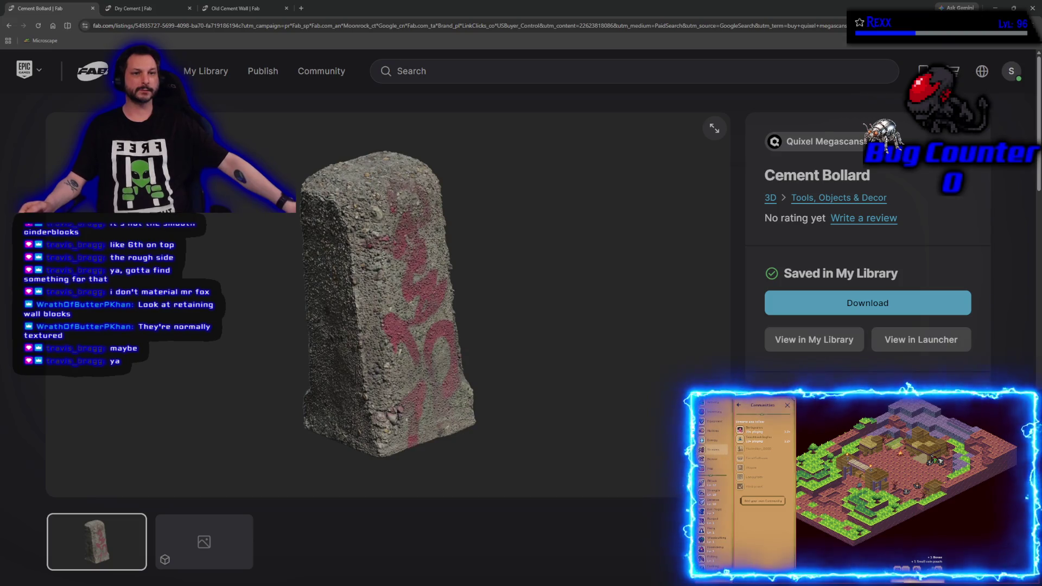
Flip through the Old Cement Wall, Dry Cement and Cement Bollard tabs, then go back to the cement results.
click(246, 16)
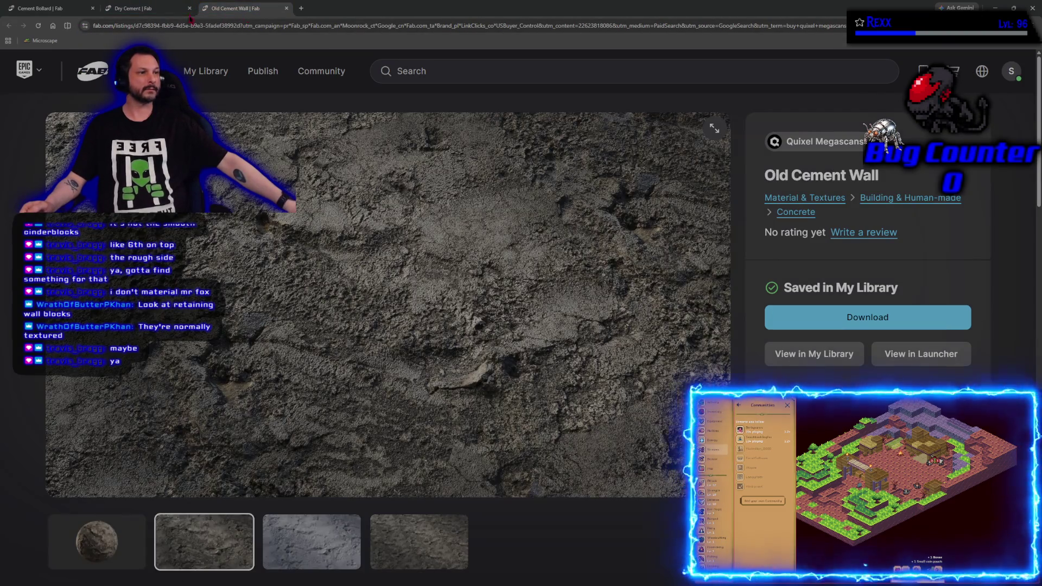
click(137, 14)
click(55, 18)
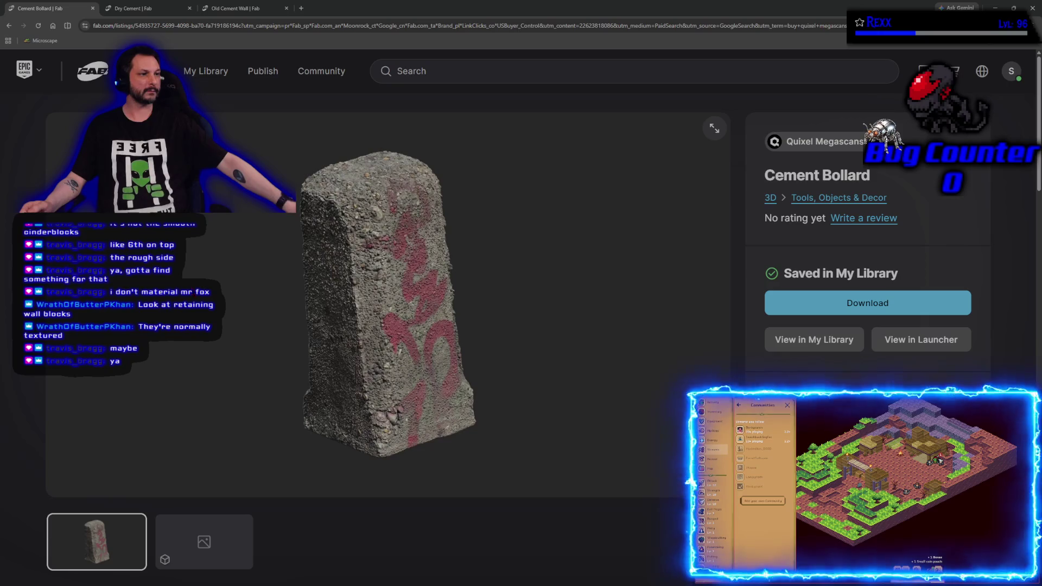
key(alt+Left)
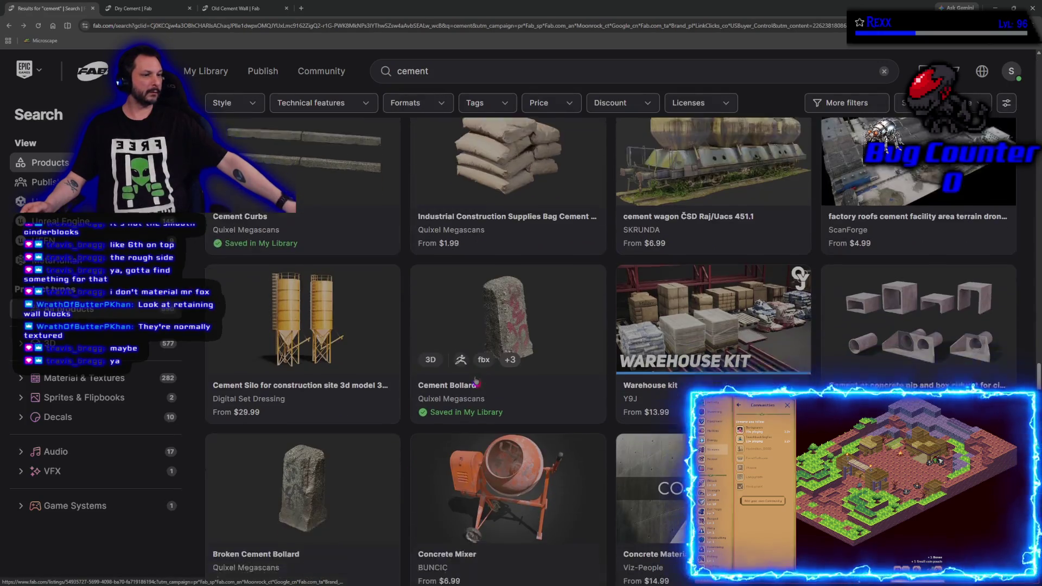
Open the Cement Curbs listing from the cement results in a new tab and view its product page.
scroll(476, 380, down, 1)
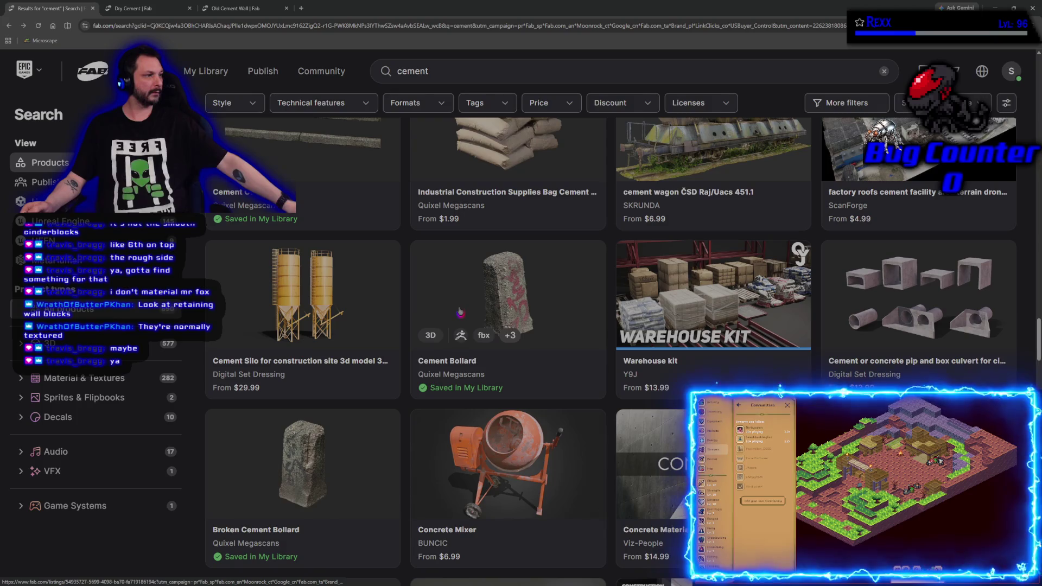
scroll(332, 462, down, 4)
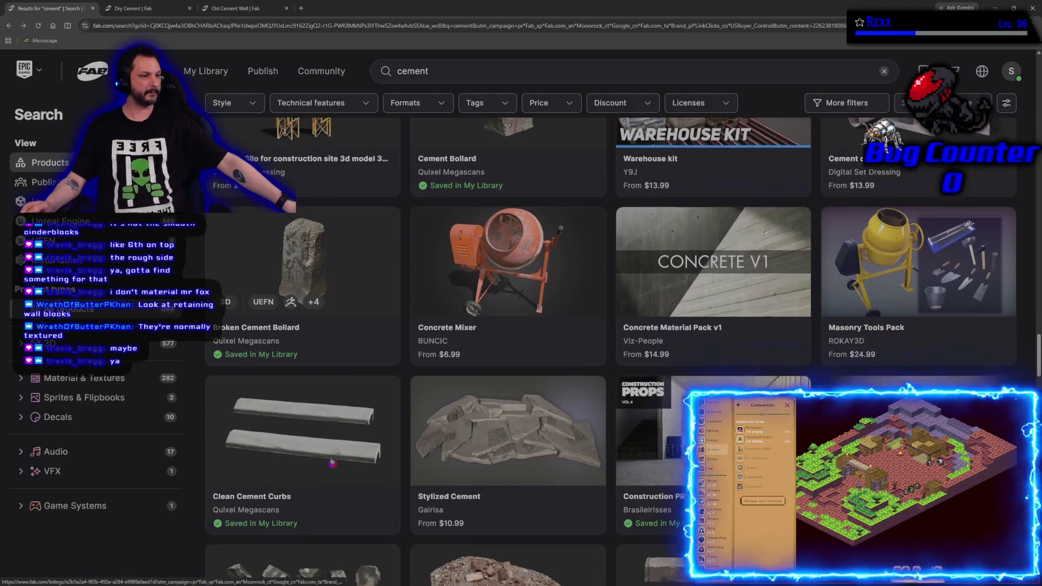
scroll(332, 462, down, 3)
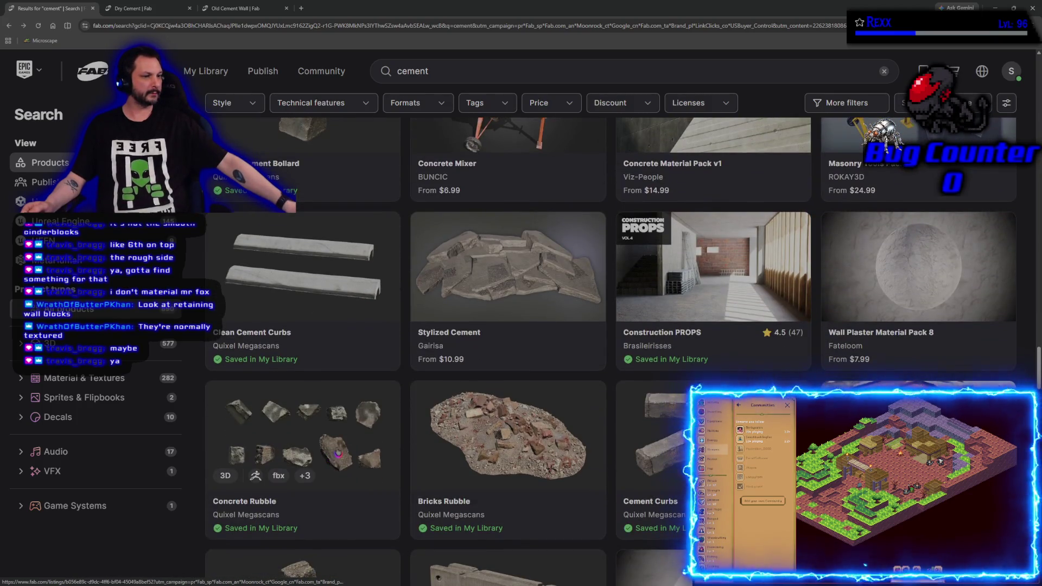
scroll(337, 452, down, 2)
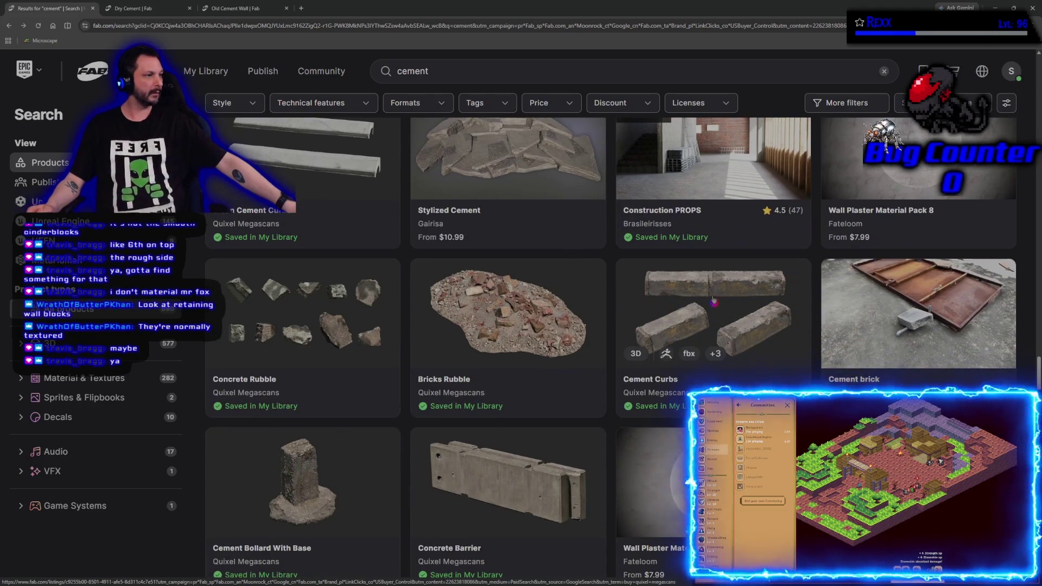
right_click(715, 302)
click(733, 308)
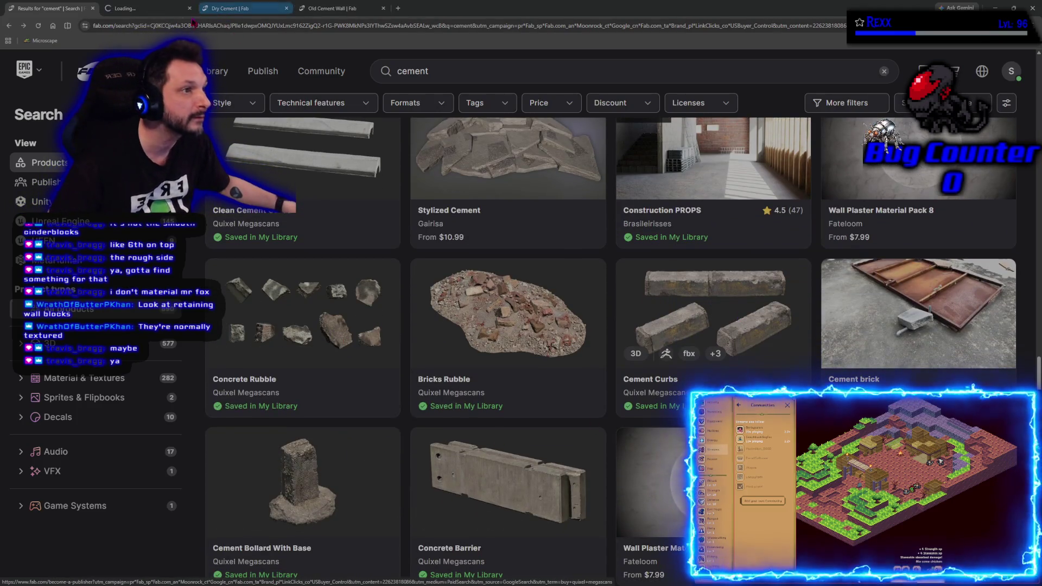
click(150, 8)
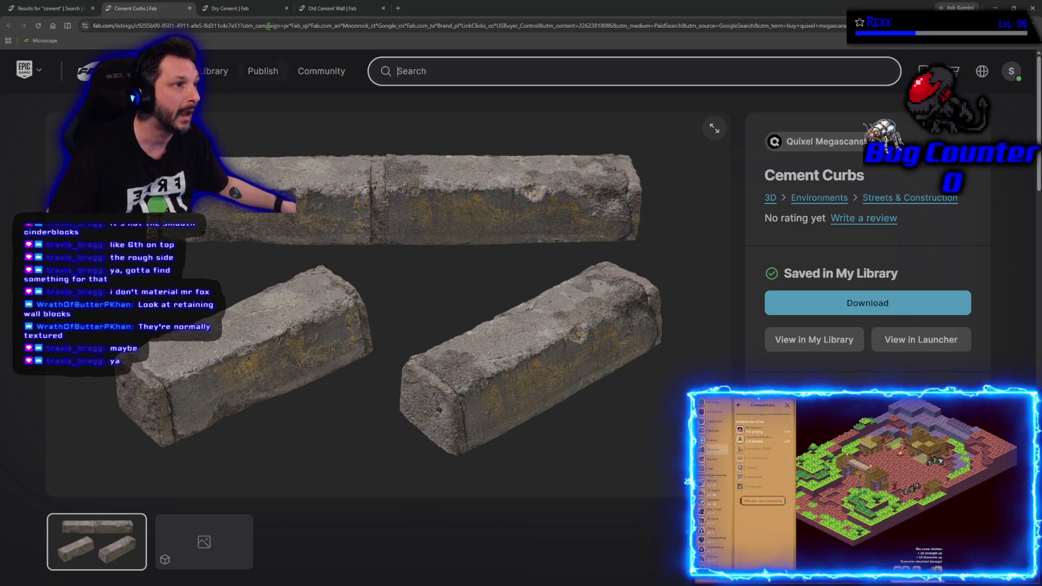
Go back to the 'Results for cement' tab and look through the listings grid.
click(49, 8)
scroll(399, 478, down, 2)
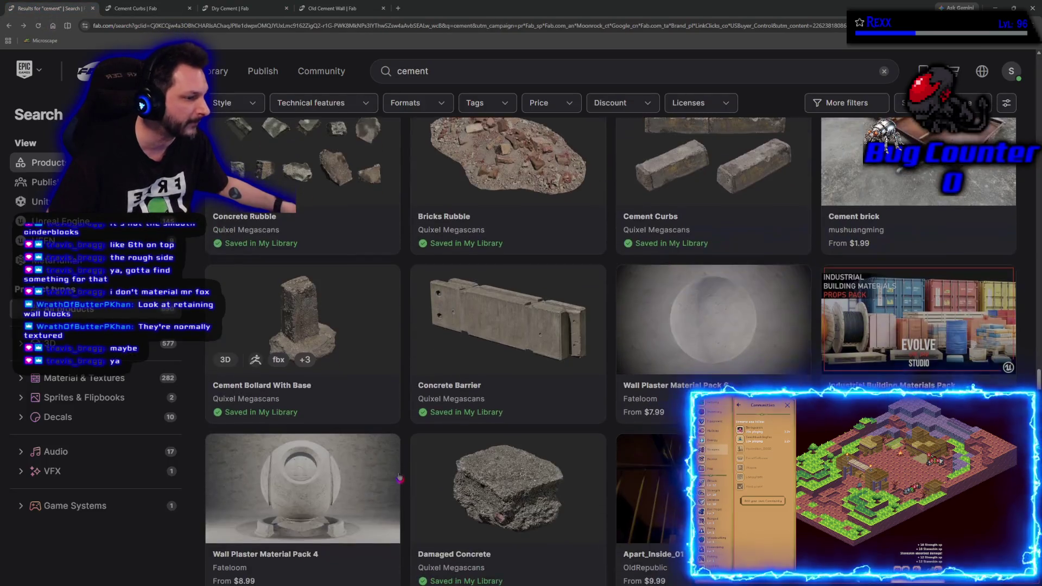
scroll(400, 478, down, 2)
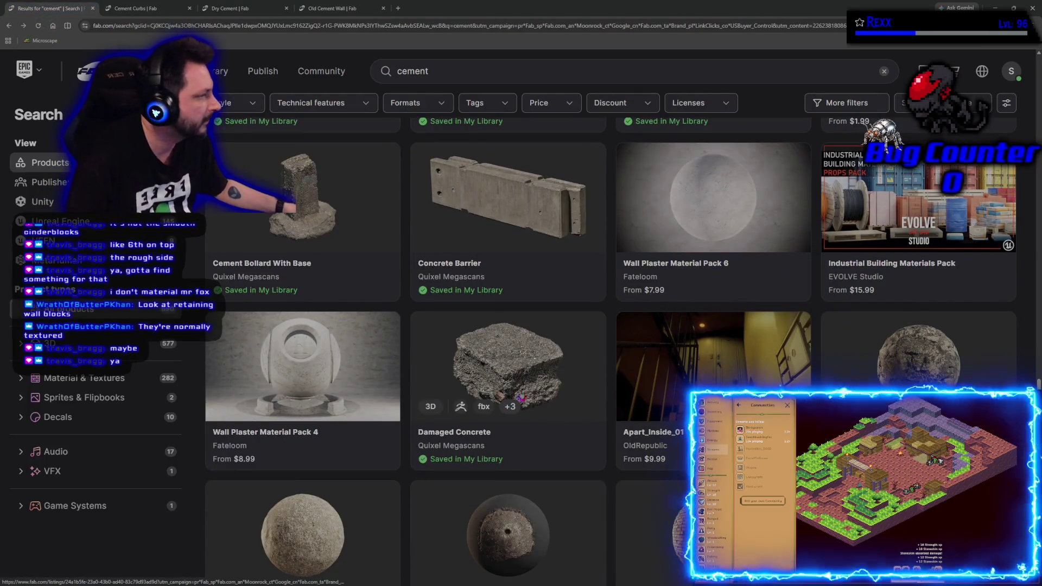
scroll(520, 399, down, 9)
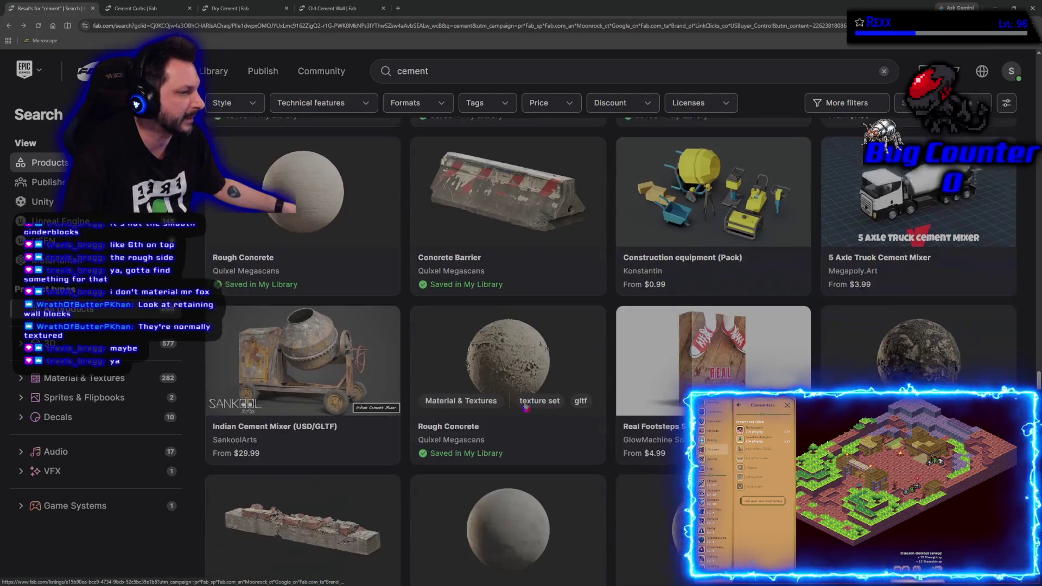
scroll(525, 406, down, 15)
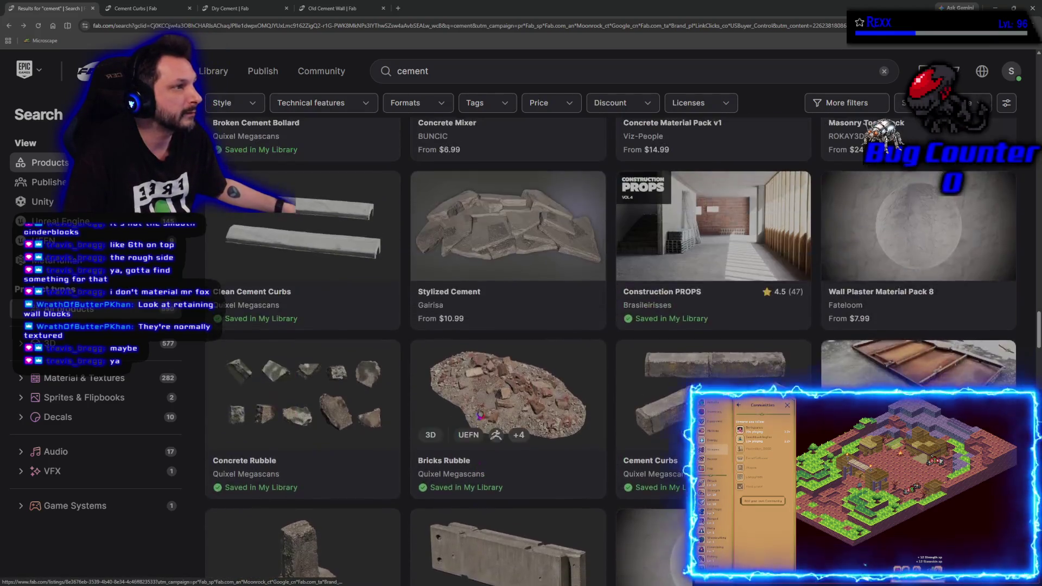
scroll(479, 415, up, 10)
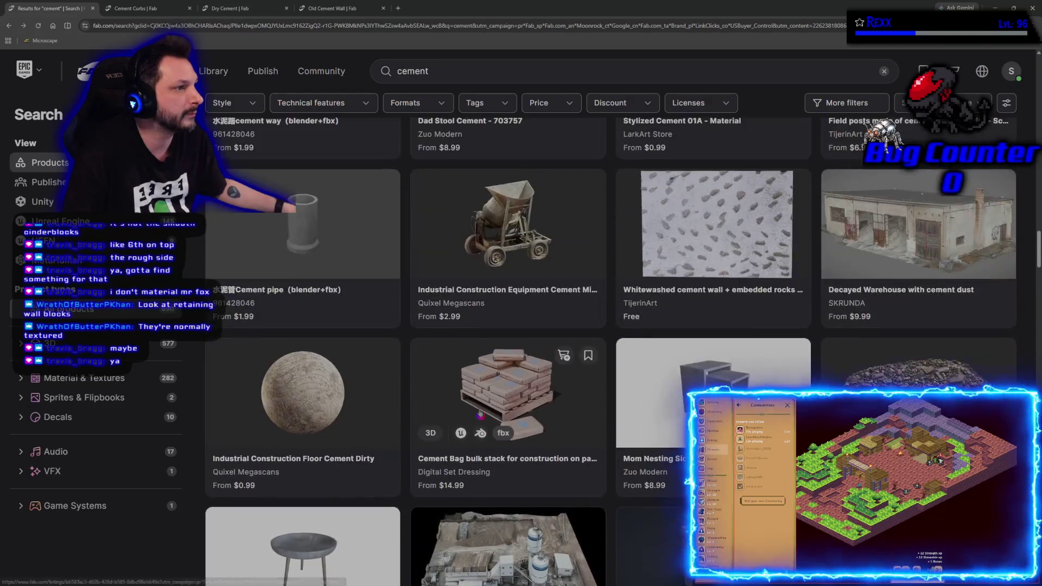
scroll(480, 415, up, 15)
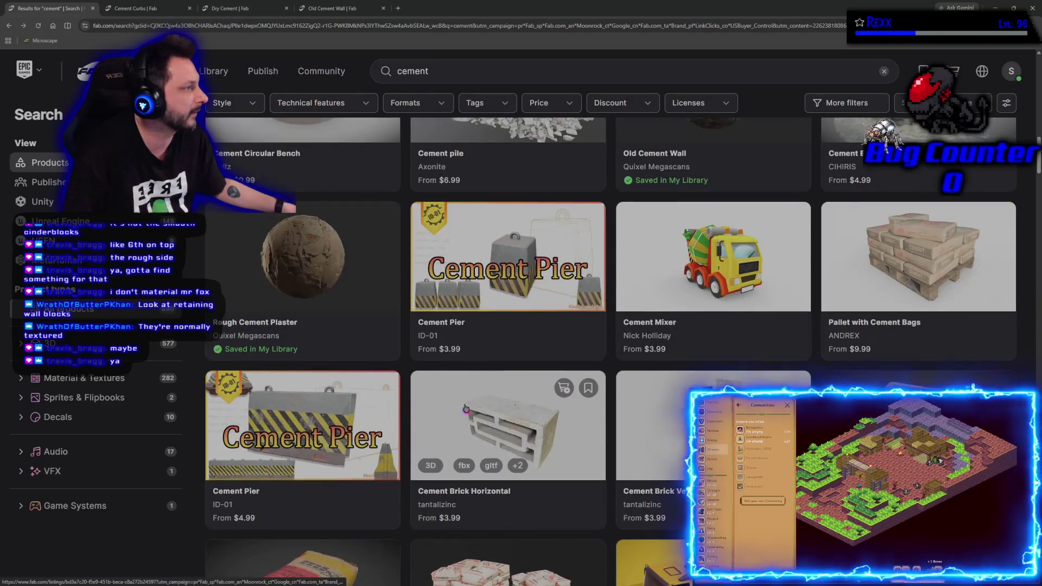
scroll(466, 409, up, 10)
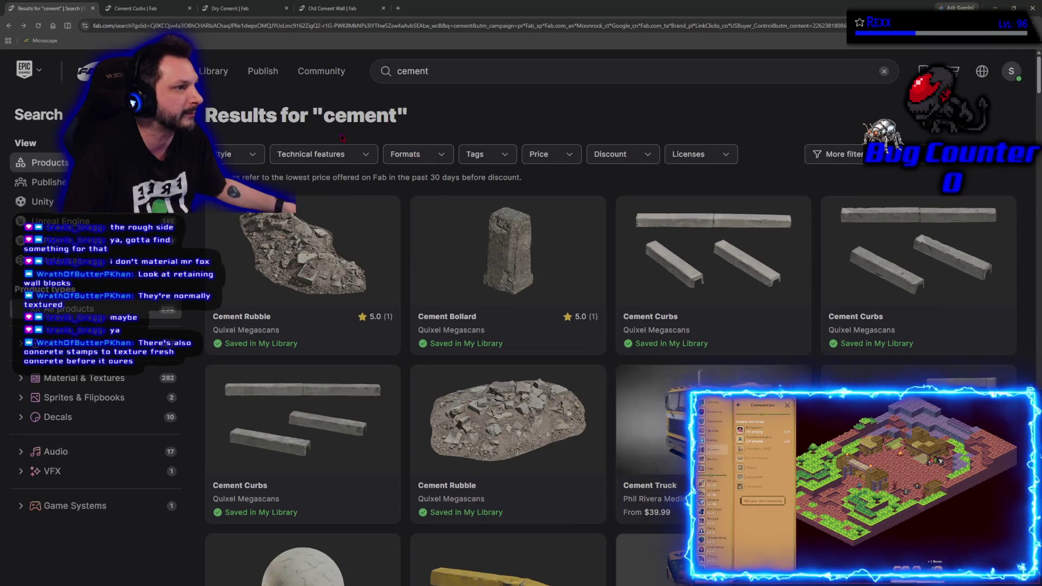
Browse further down the cement results to Broken Cement Bollard, Clean Cement Curbs and Construction Props.
scroll(412, 437, down, 3)
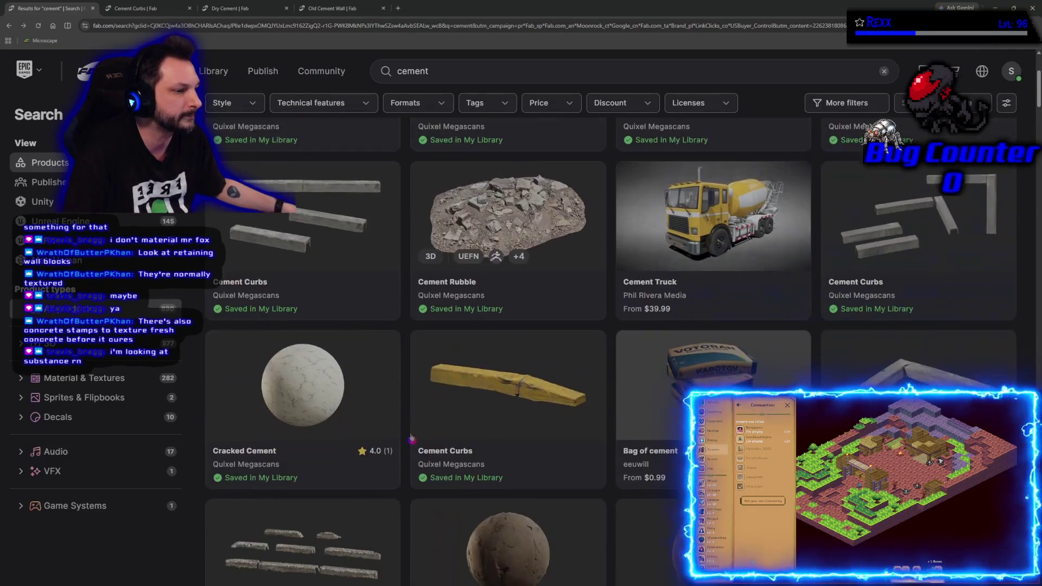
scroll(404, 437, down, 15)
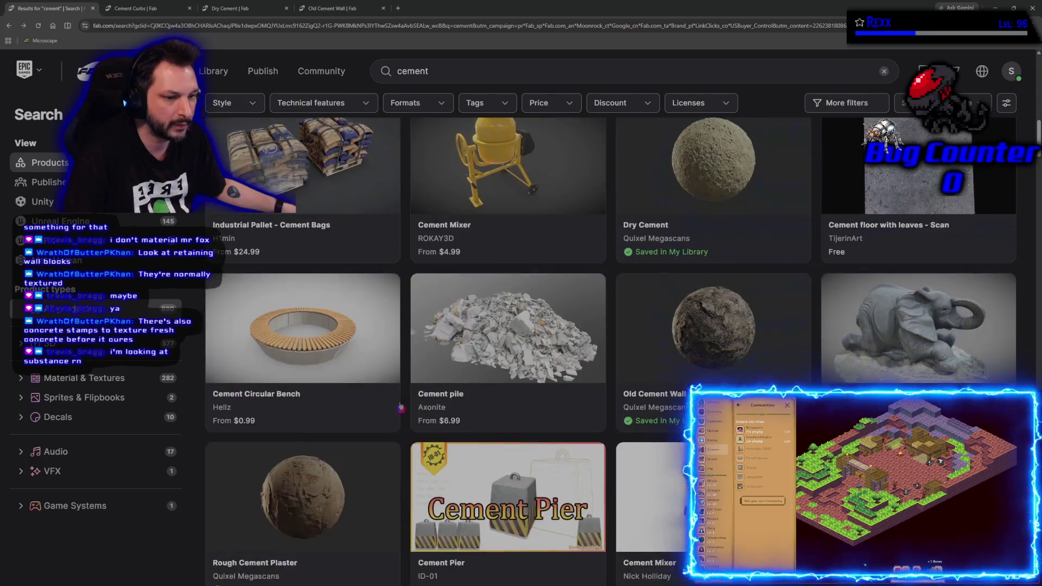
scroll(405, 423, down, 15)
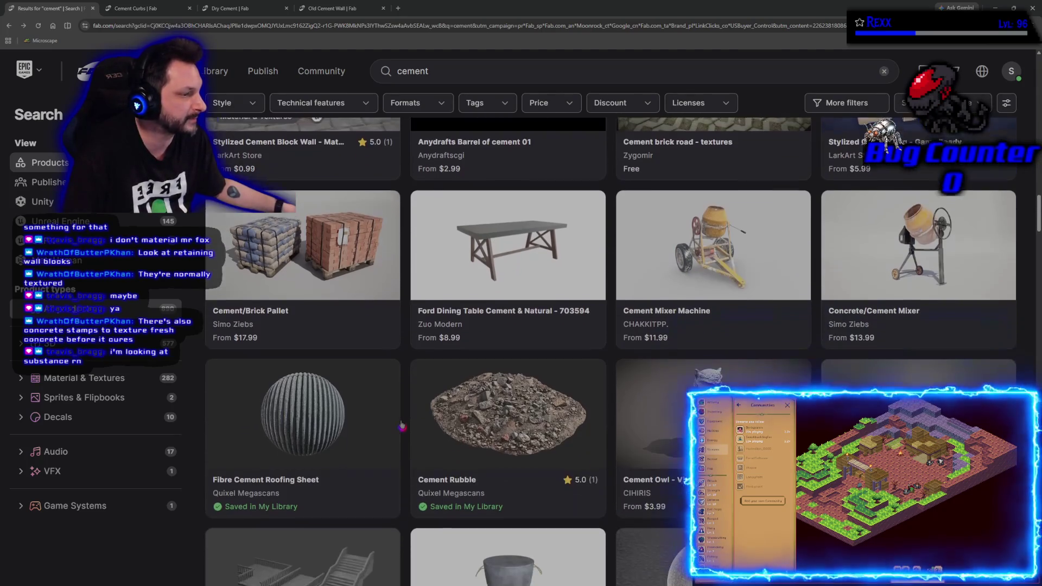
scroll(407, 424, down, 8)
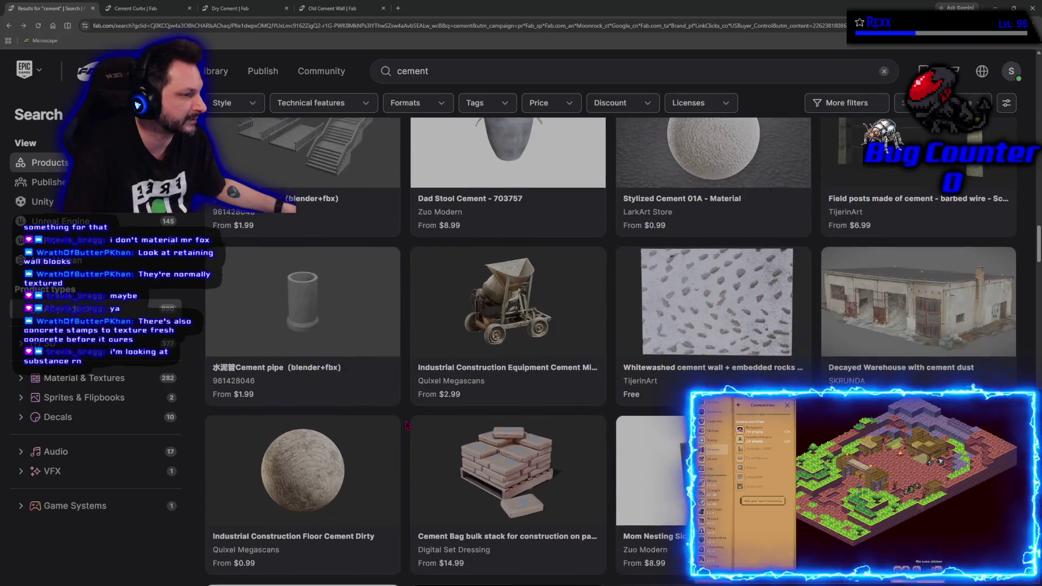
scroll(407, 425, down, 9)
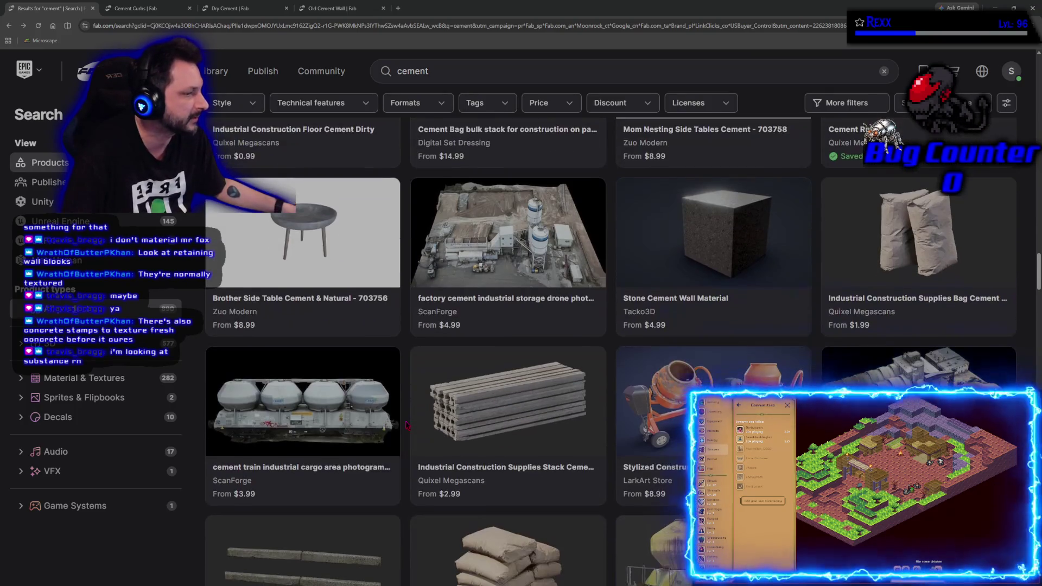
scroll(407, 425, down, 9)
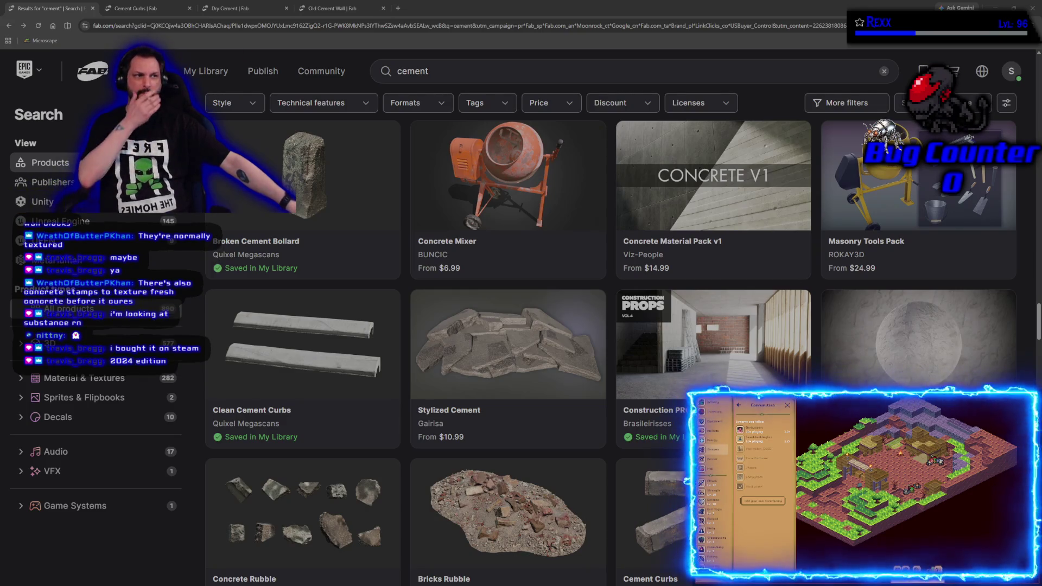
Search 'substance source' in a new tab and browse the Adobe Substance 3D Assets homepage.
click(398, 8)
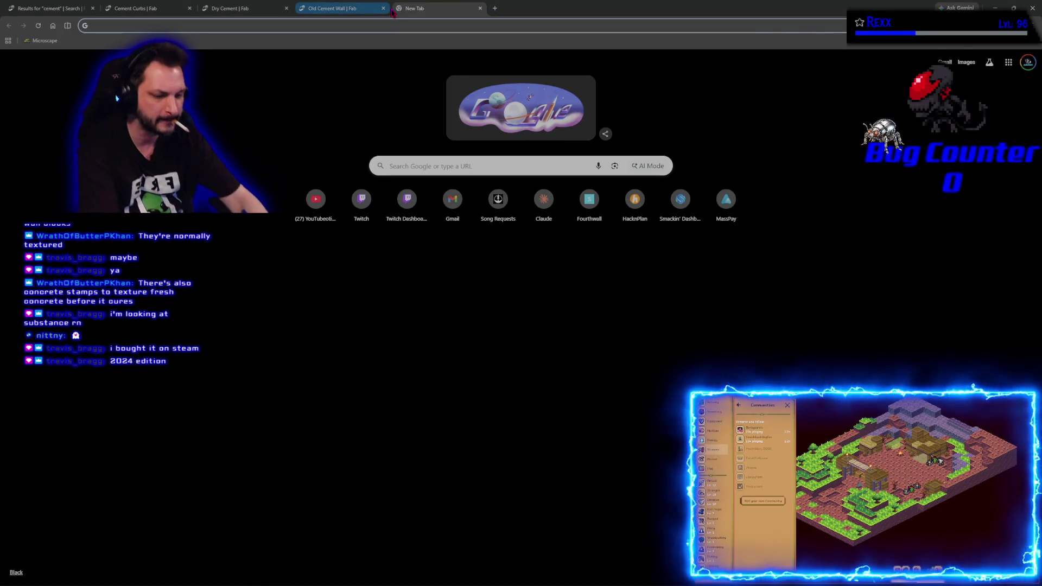
text(substance source)
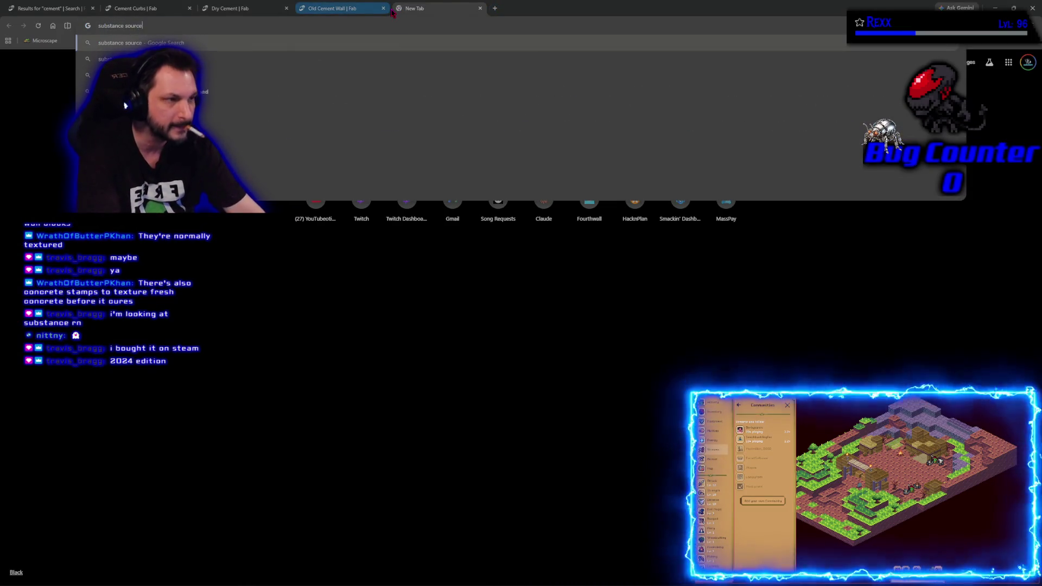
key(Return)
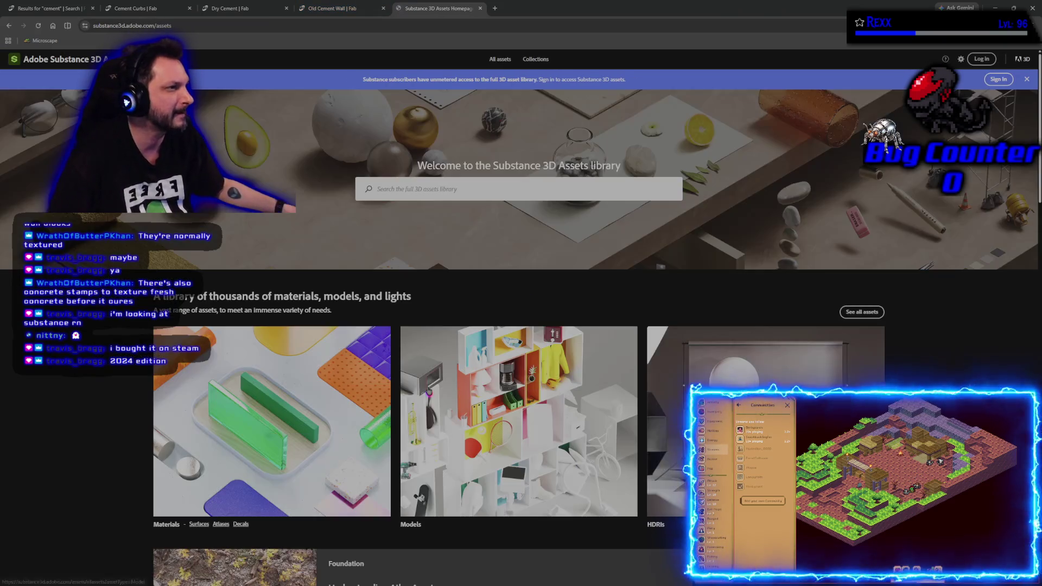
scroll(111, 368, down, 3)
scroll(112, 369, down, 8)
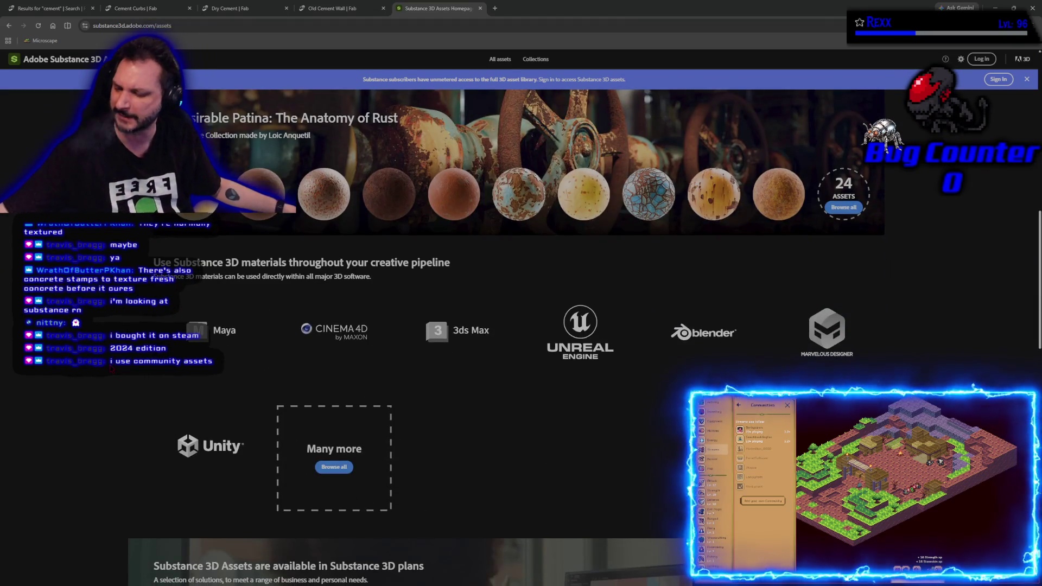
scroll(112, 369, down, 7)
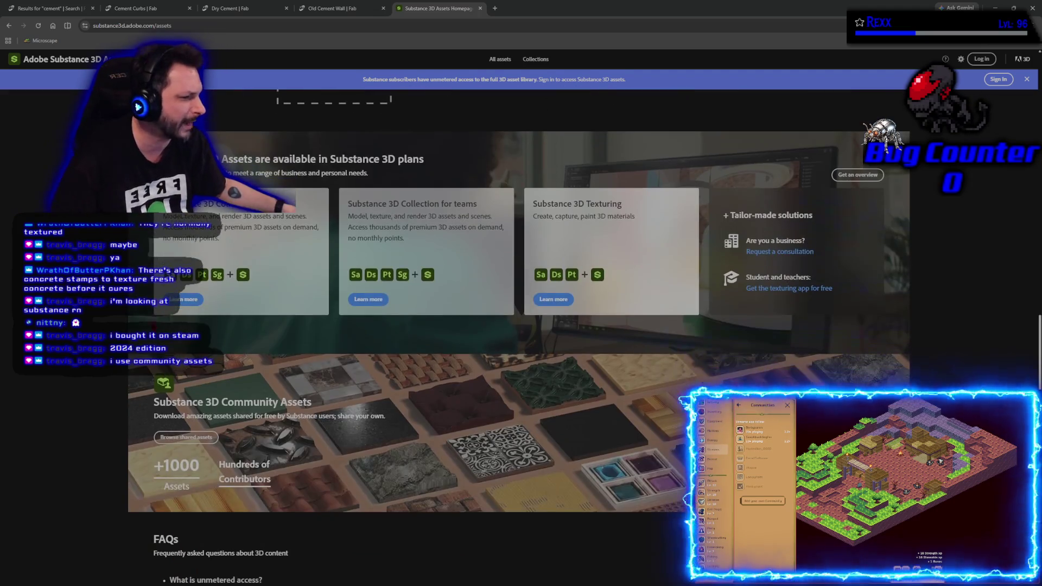
scroll(518, 337, up, 15)
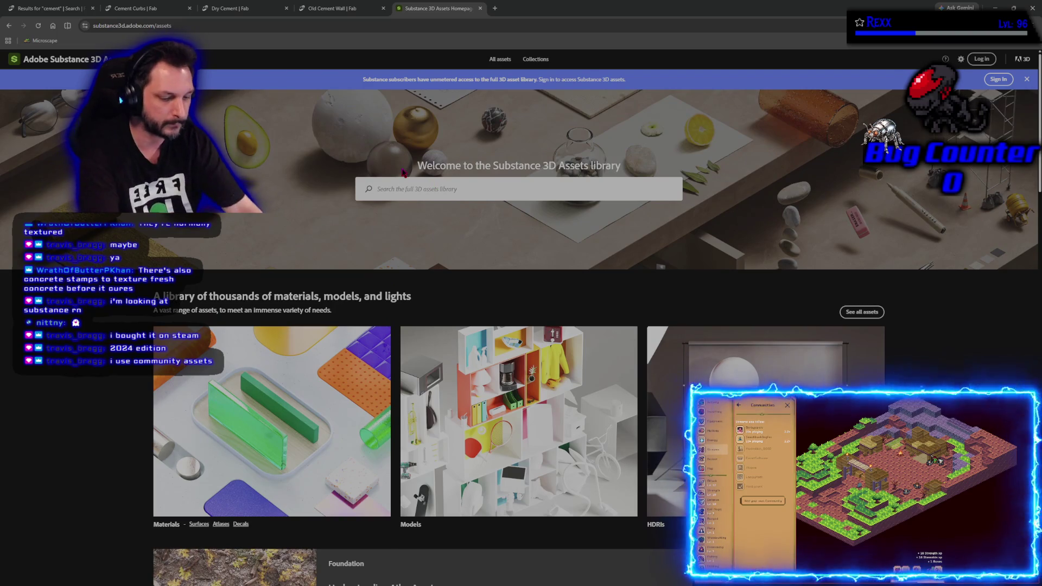
text(concrete)
key(Return)
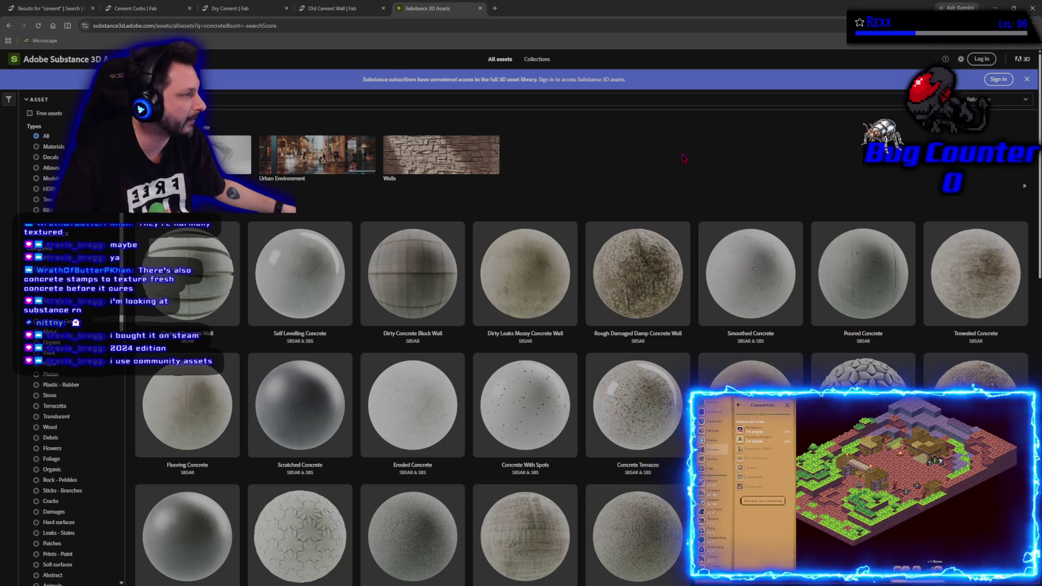
scroll(684, 159, down, 1)
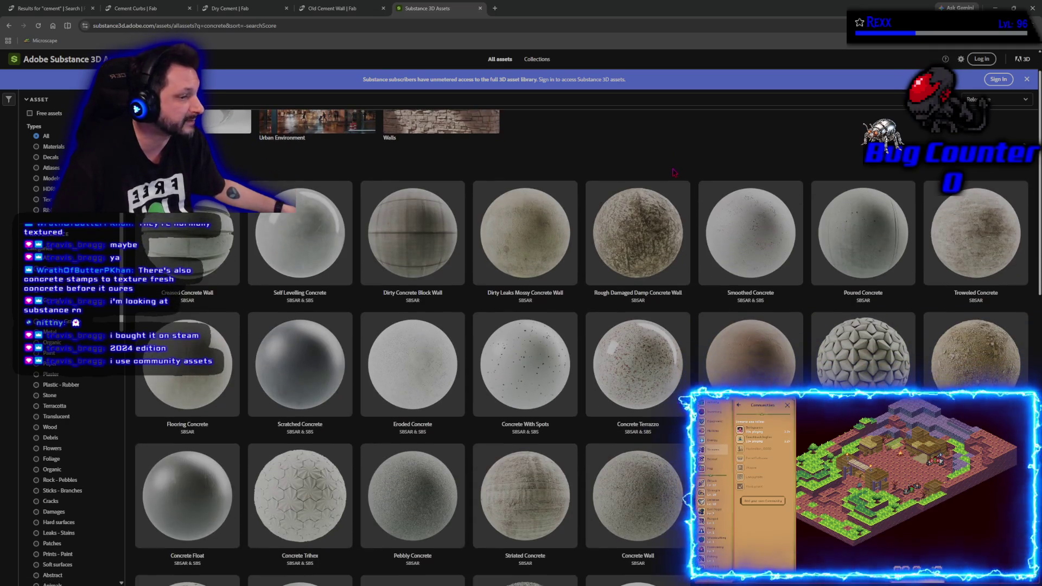
scroll(673, 173, down, 5)
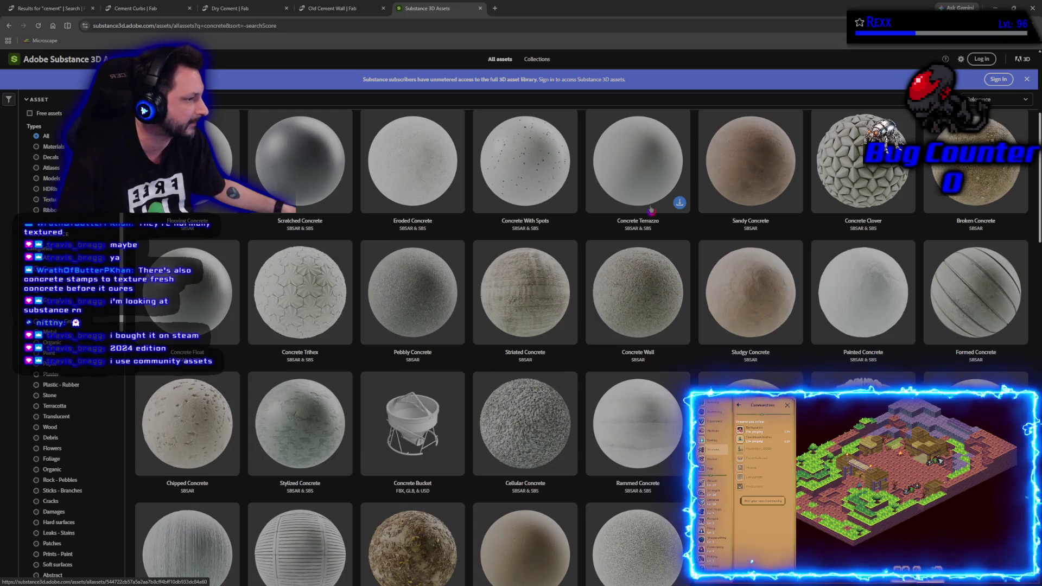
scroll(639, 232, down, 1)
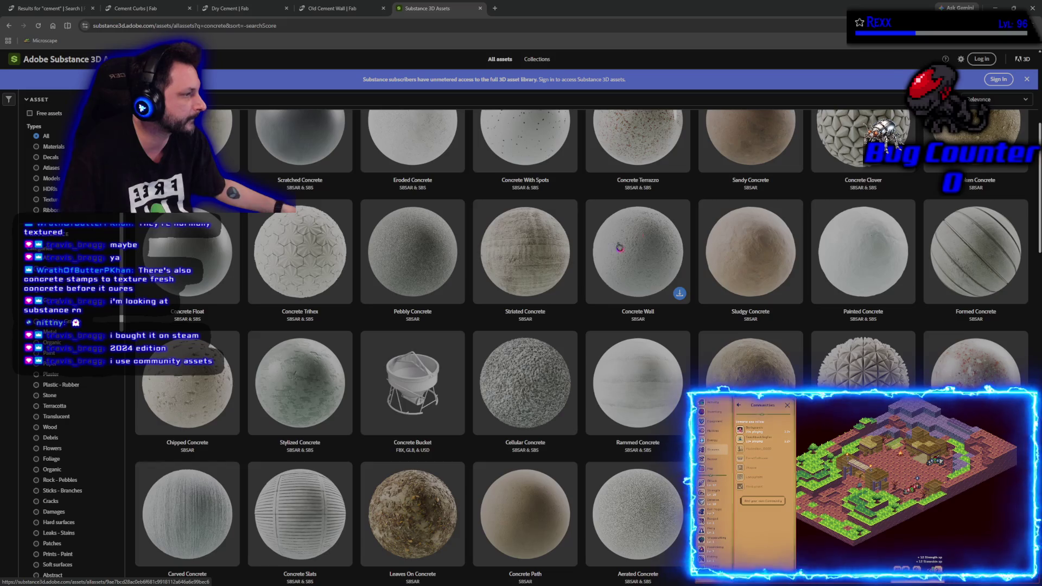
right_click(541, 379)
click(564, 391)
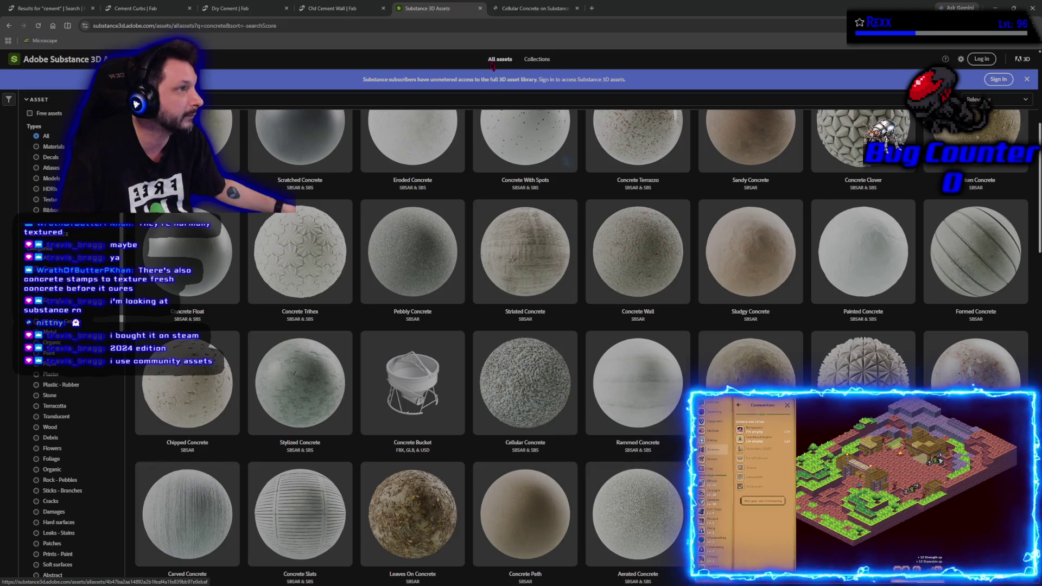
click(515, 8)
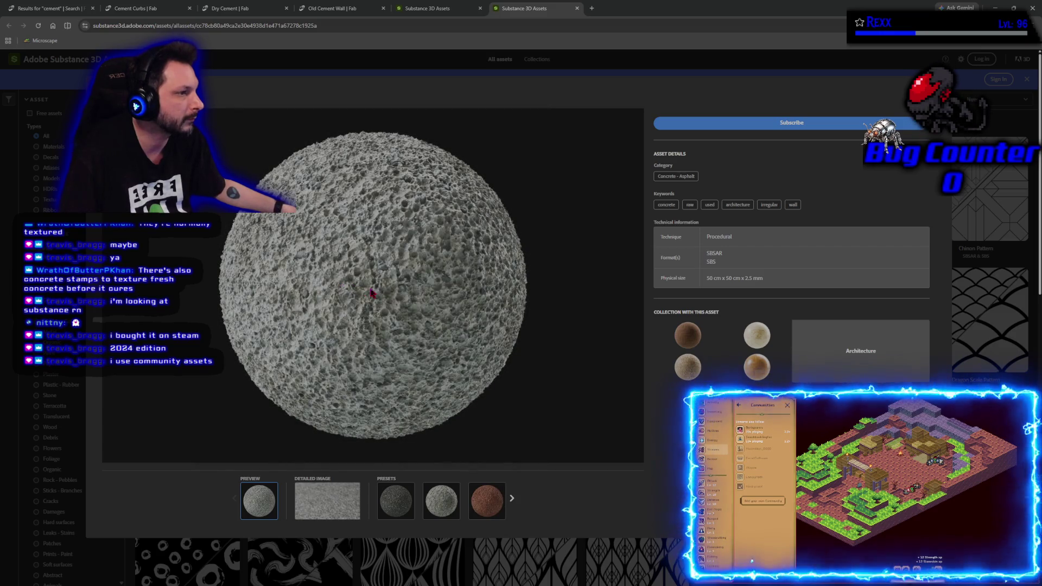
right_click(411, 308)
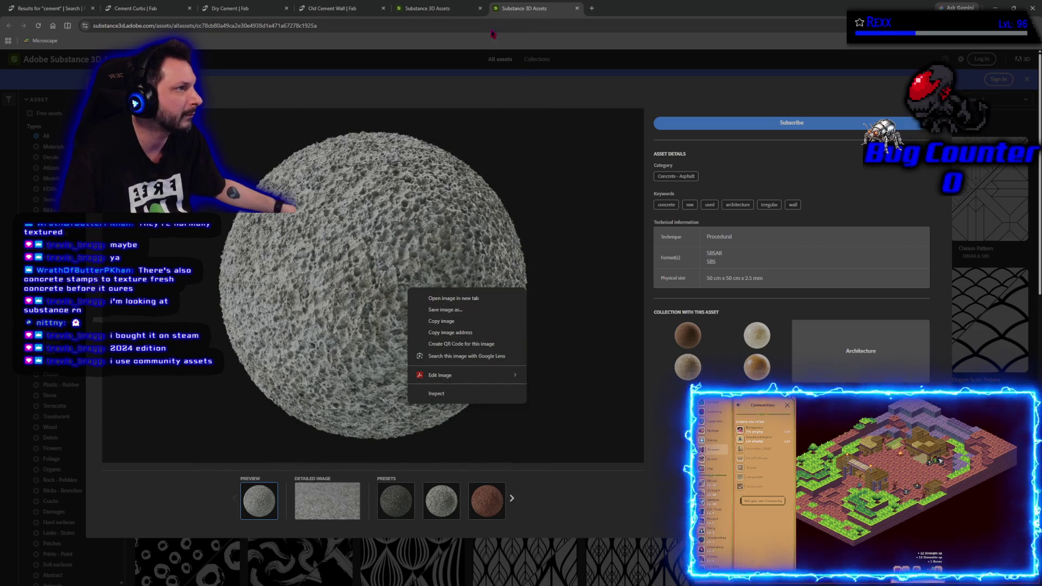
middle_click(525, 13)
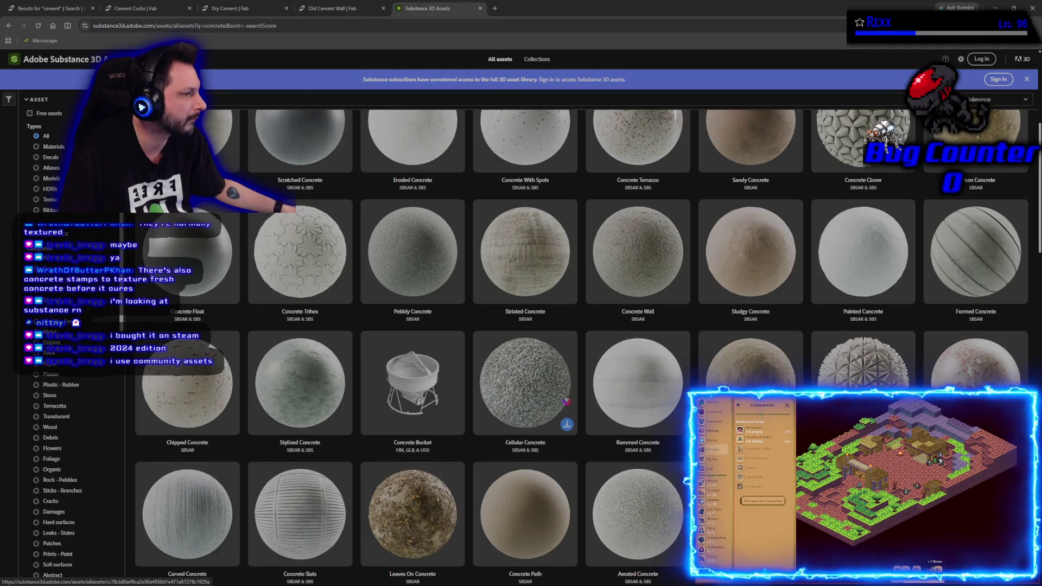
scroll(566, 399, down, 1)
scroll(566, 399, down, 2)
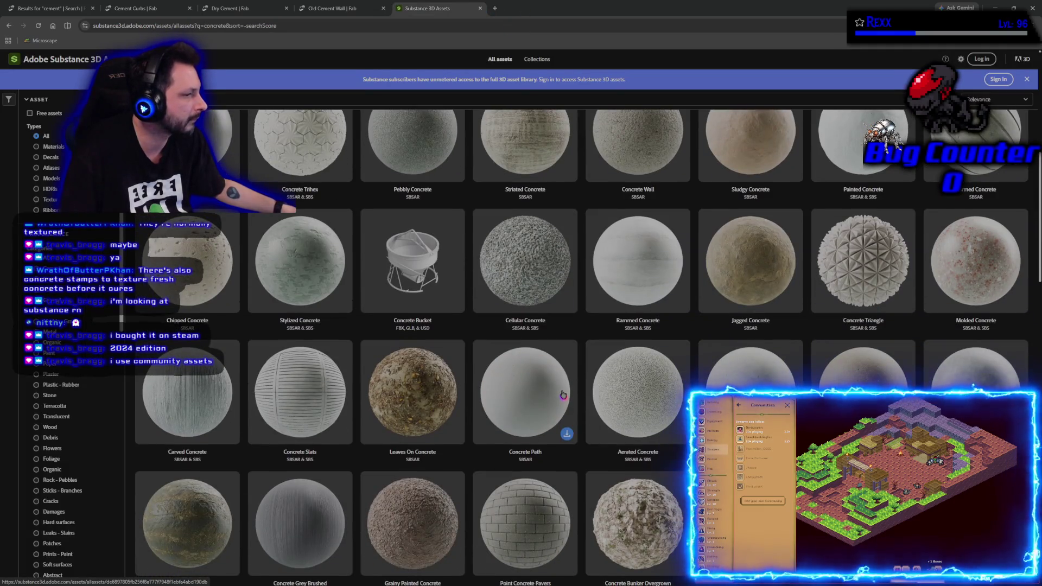
scroll(563, 394, down, 4)
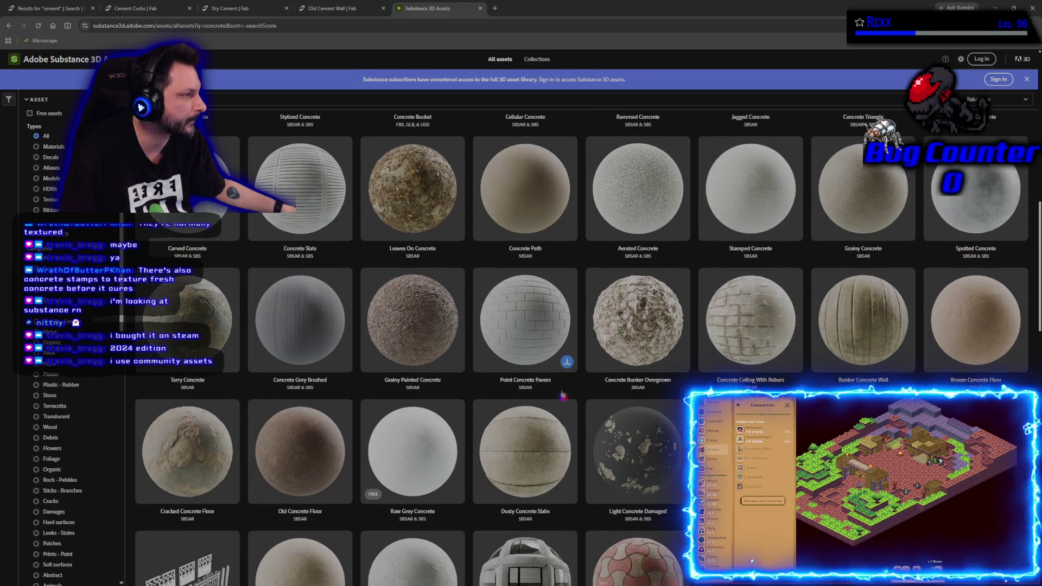
scroll(562, 395, down, 5)
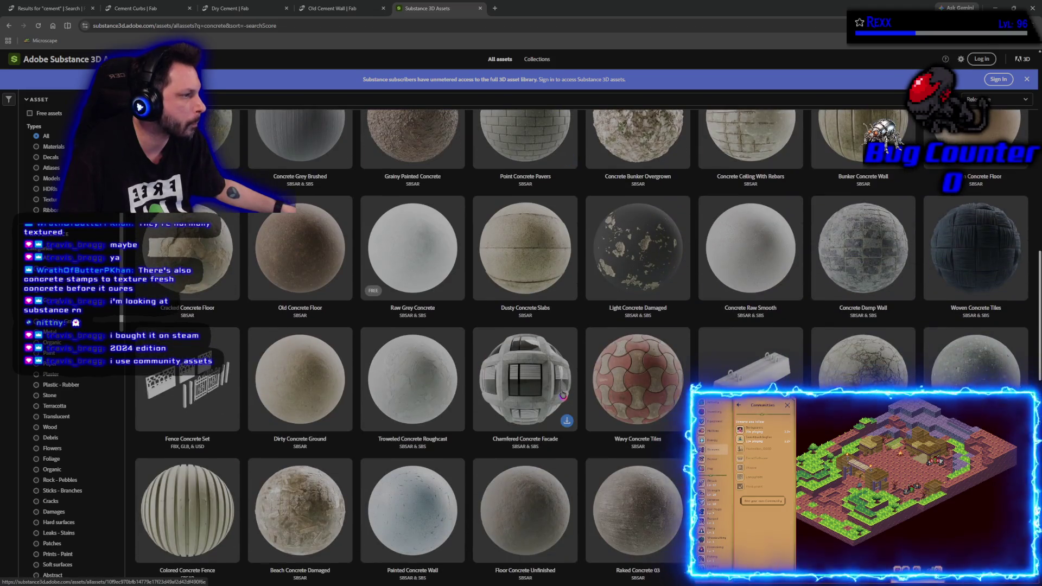
scroll(563, 394, down, 2)
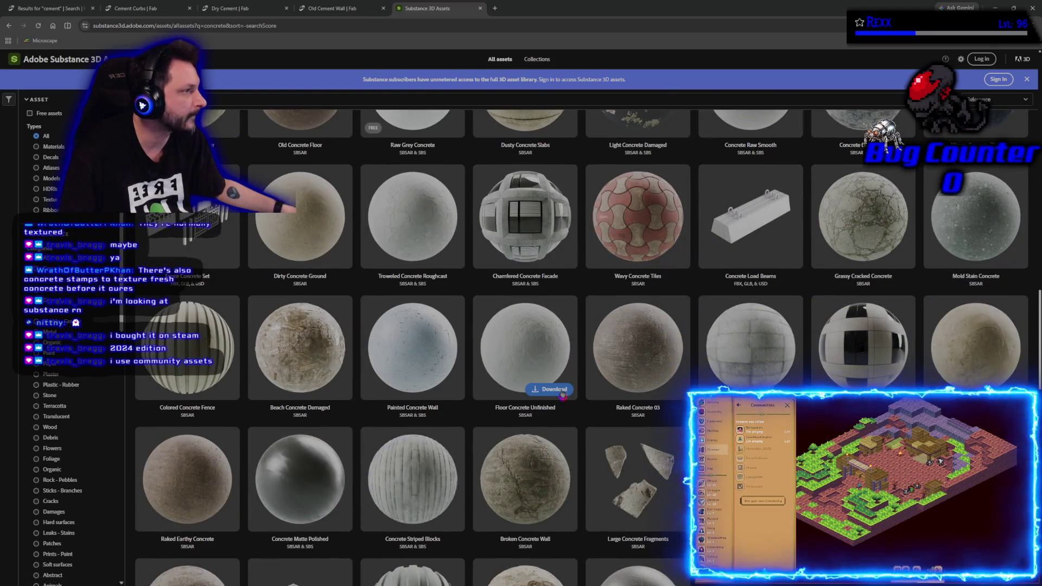
scroll(563, 395, down, 8)
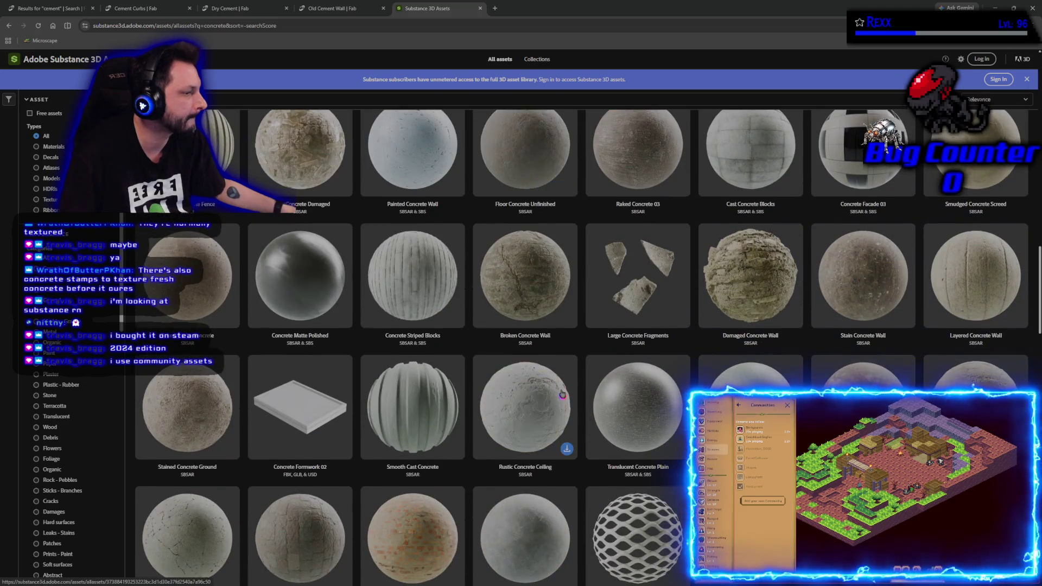
scroll(563, 395, down, 4)
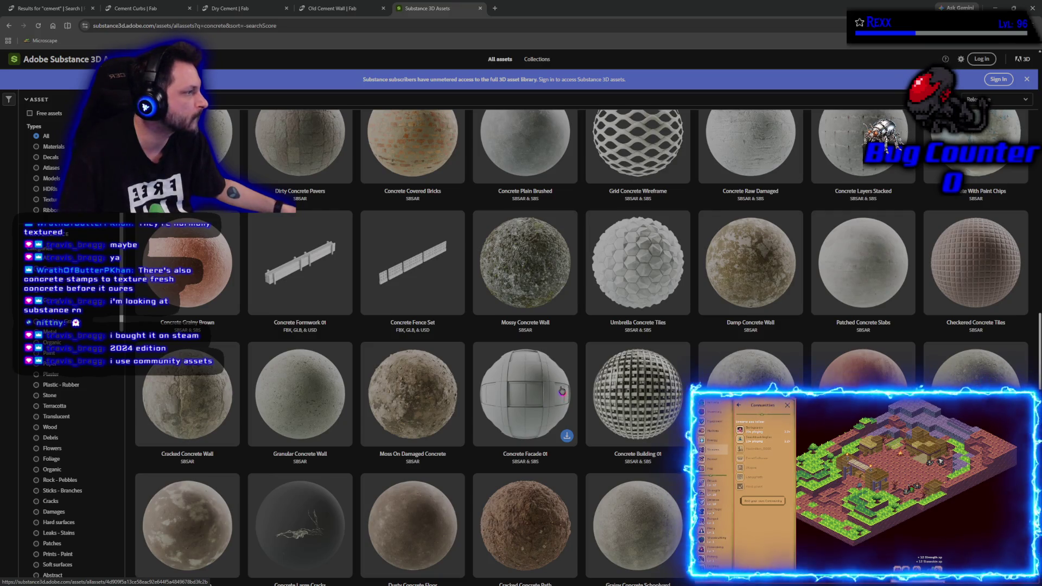
scroll(563, 390, down, 5)
scroll(563, 390, down, 2)
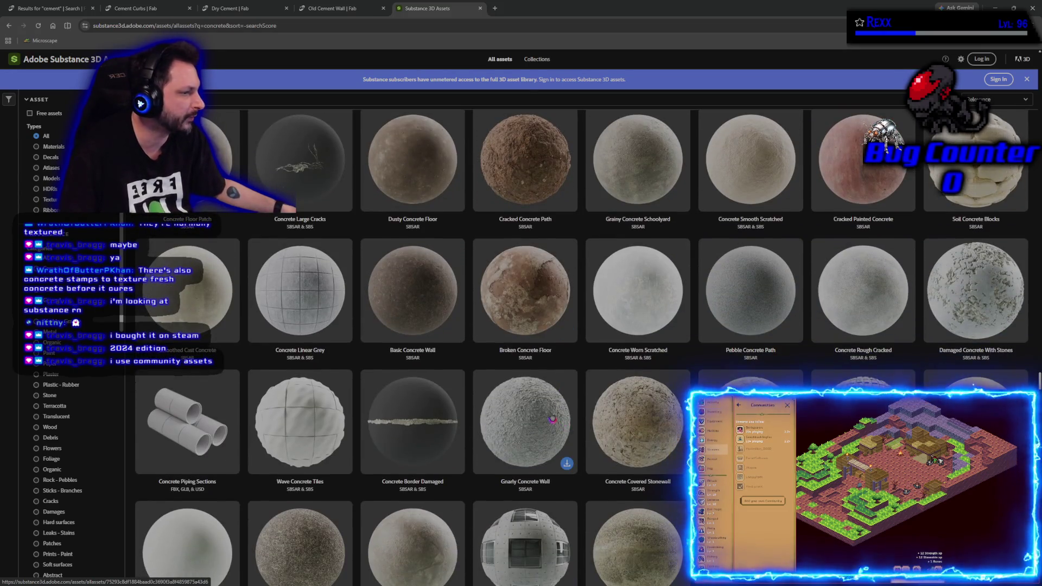
scroll(552, 418, down, 2)
right_click(535, 326)
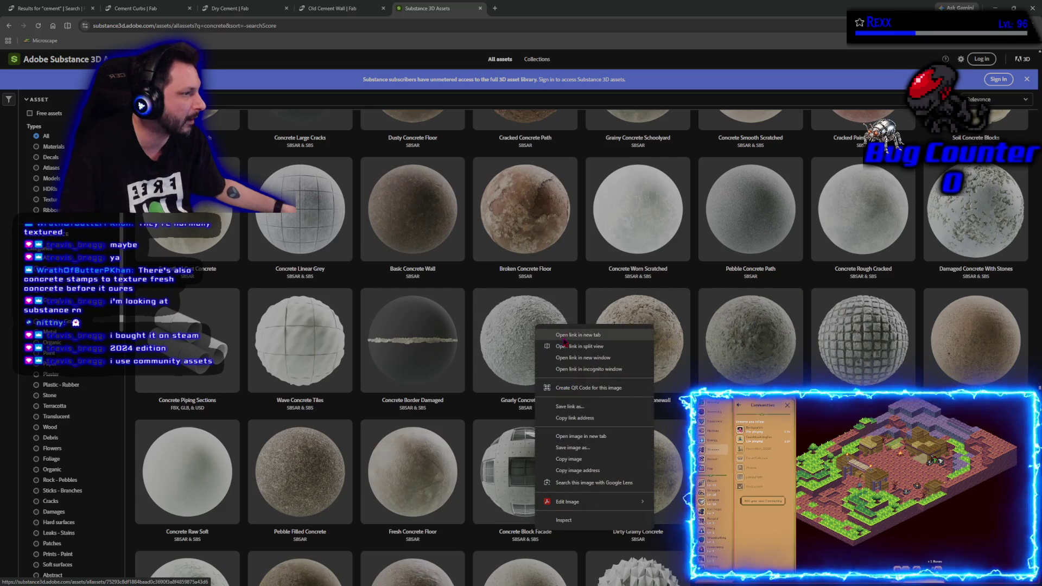
click(563, 335)
key(ctrl+Tab)
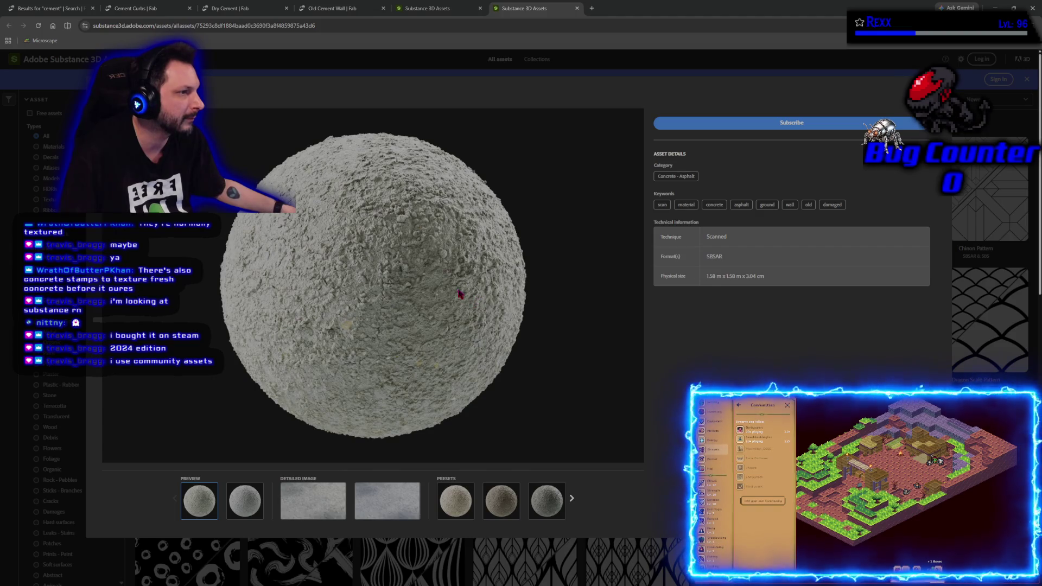
key(ctrl+w)
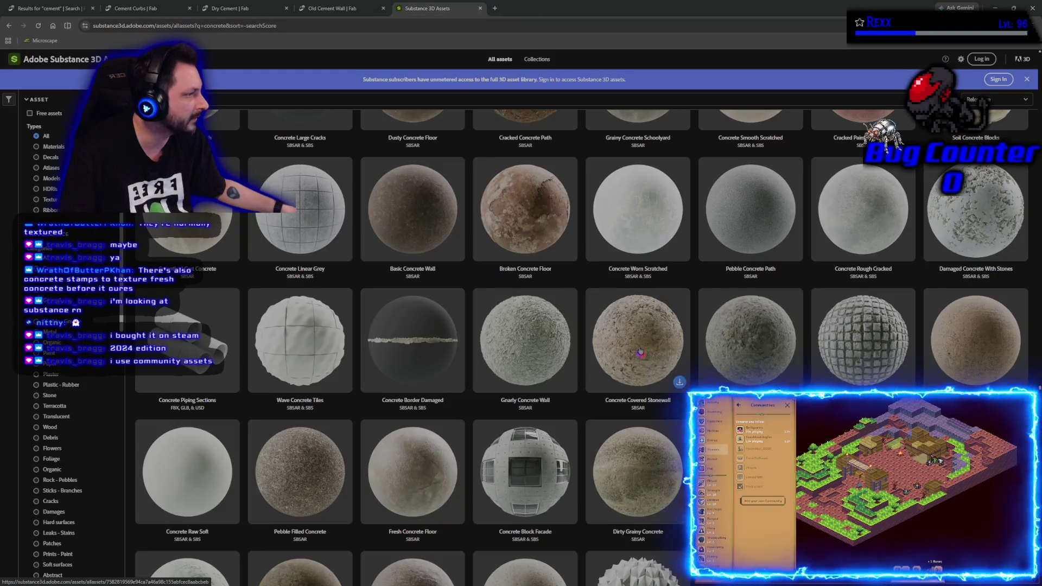
scroll(640, 352, down, 3)
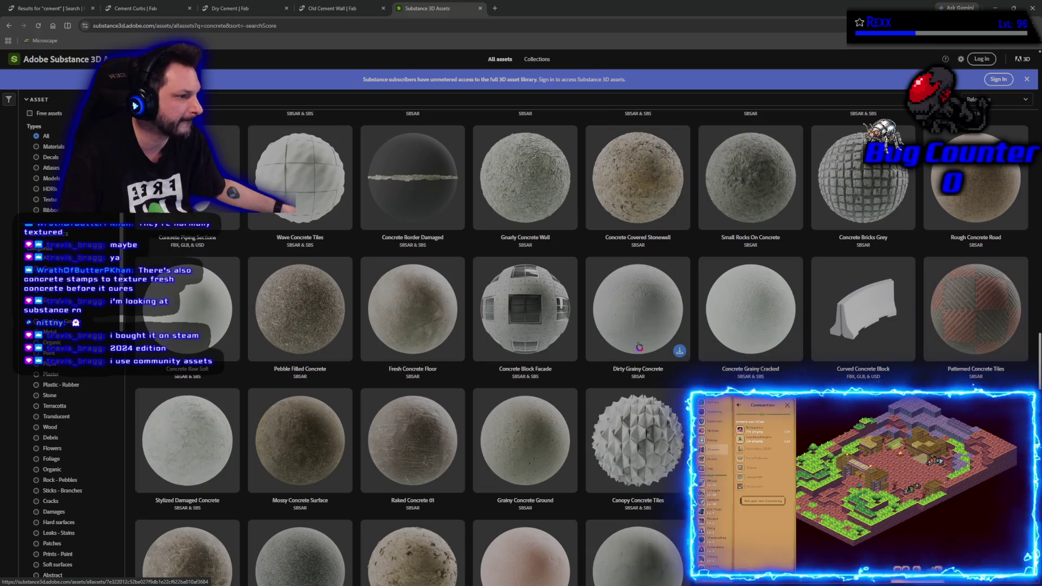
middle_click(323, 324)
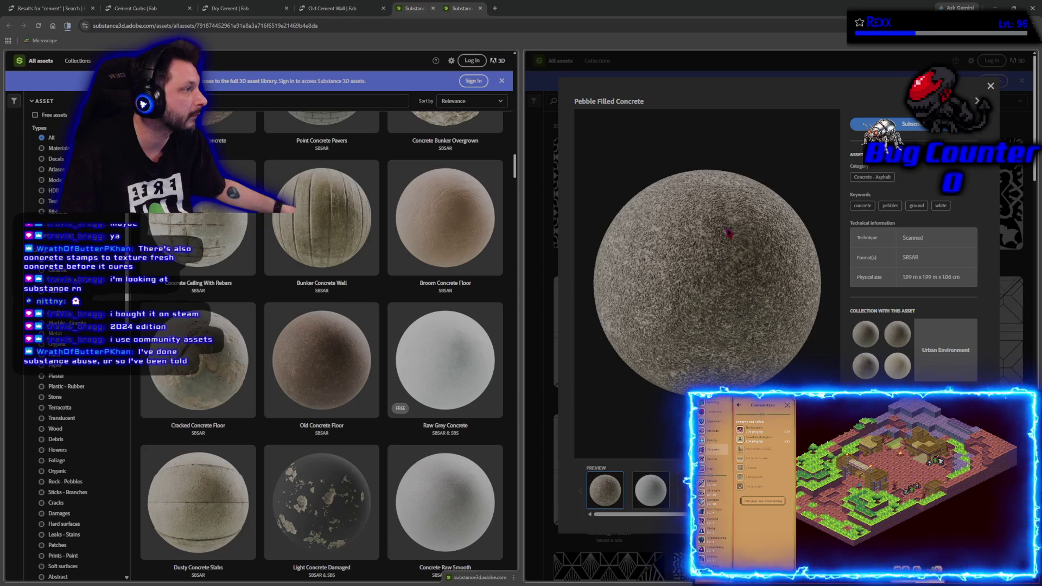
click(481, 9)
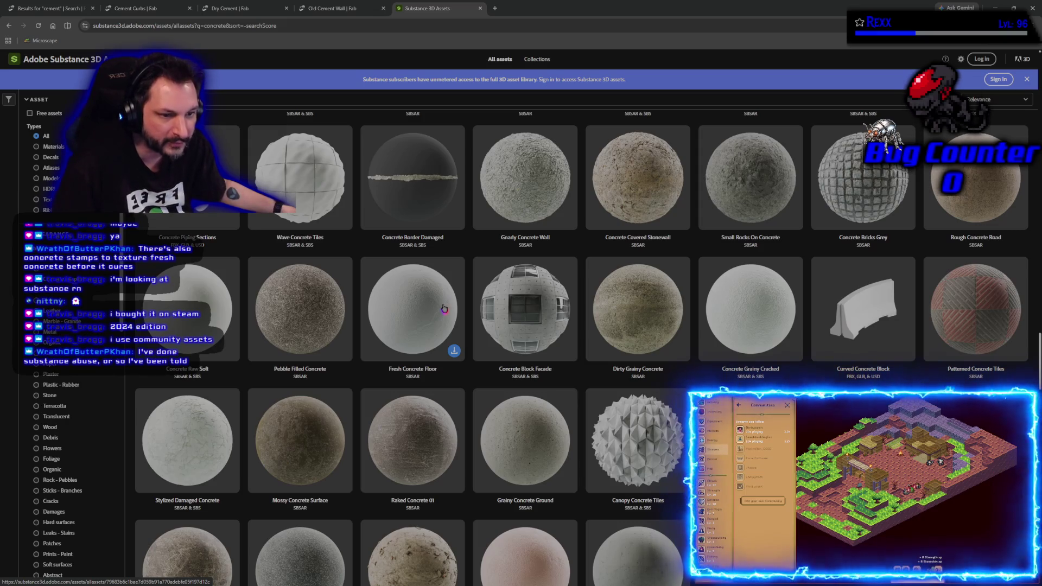
scroll(444, 309, down, 3)
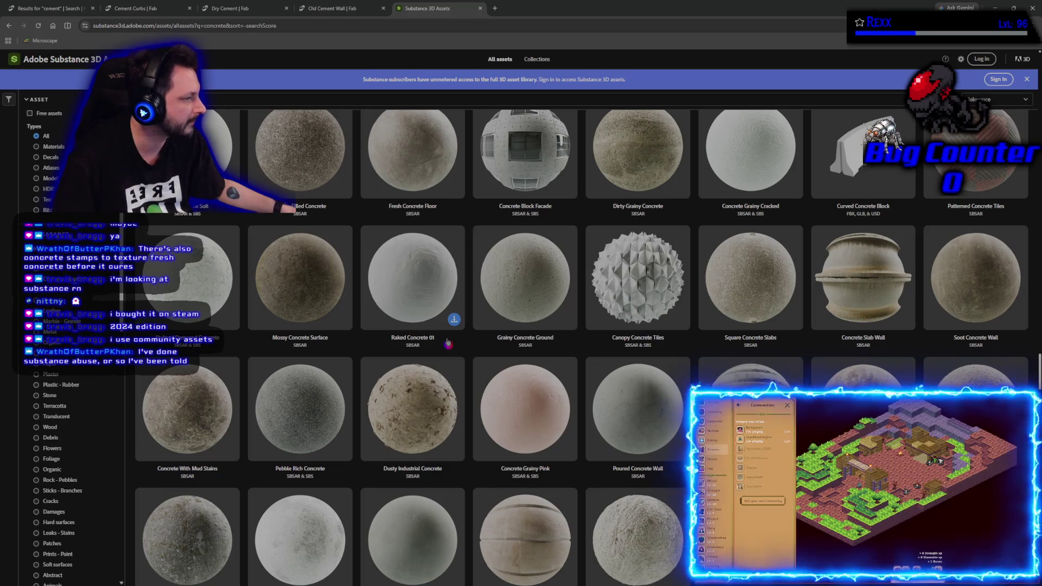
scroll(448, 343, down, 5)
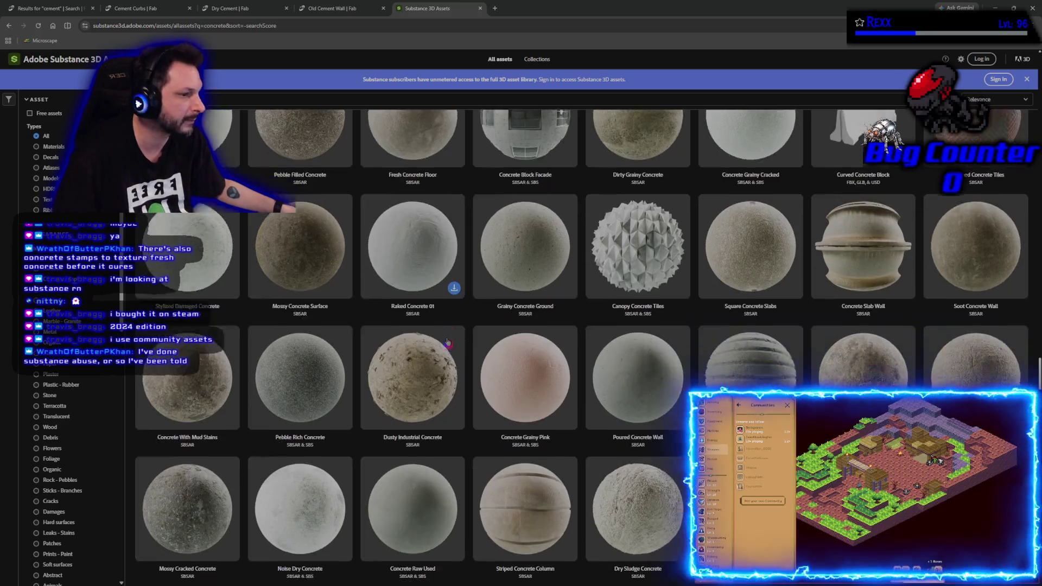
scroll(447, 343, down, 3)
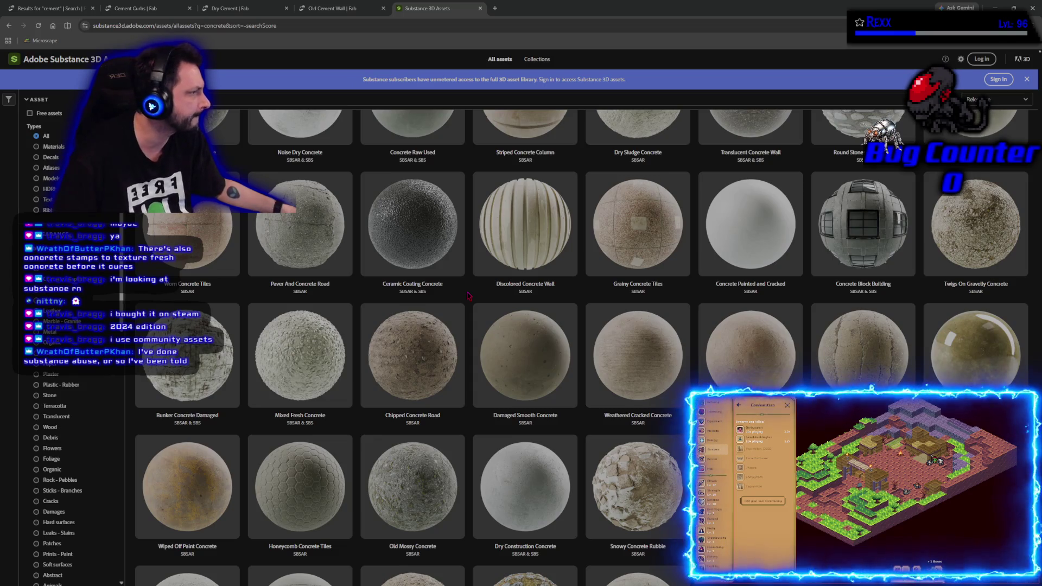
scroll(468, 296, down, 3)
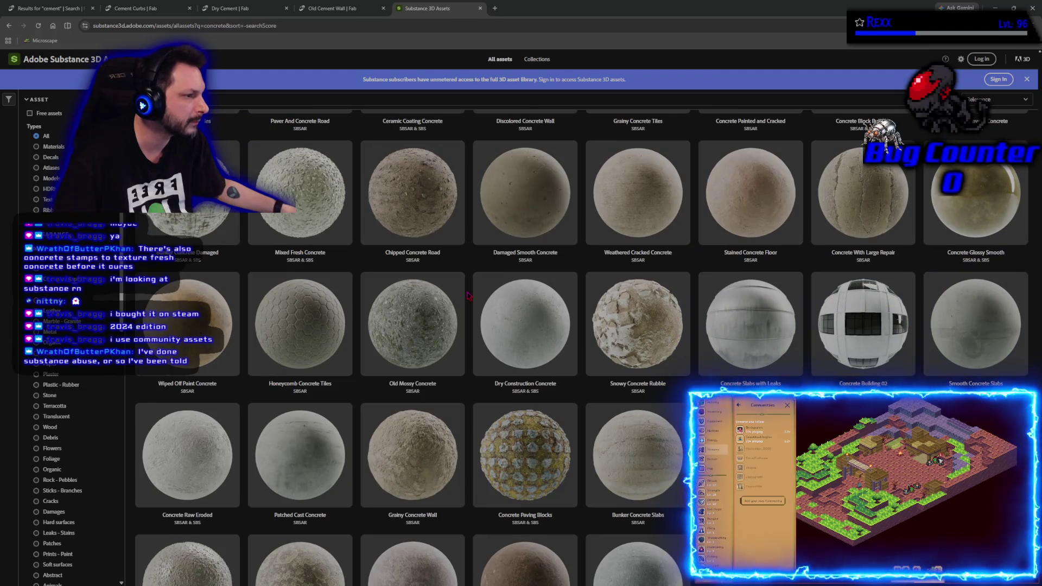
scroll(468, 296, down, 3)
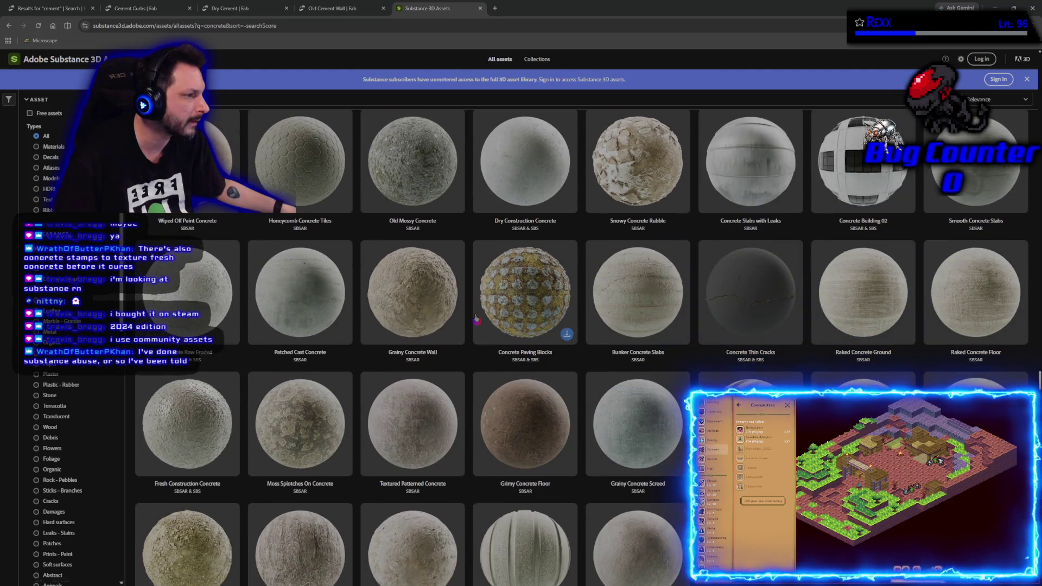
scroll(469, 320, down, 3)
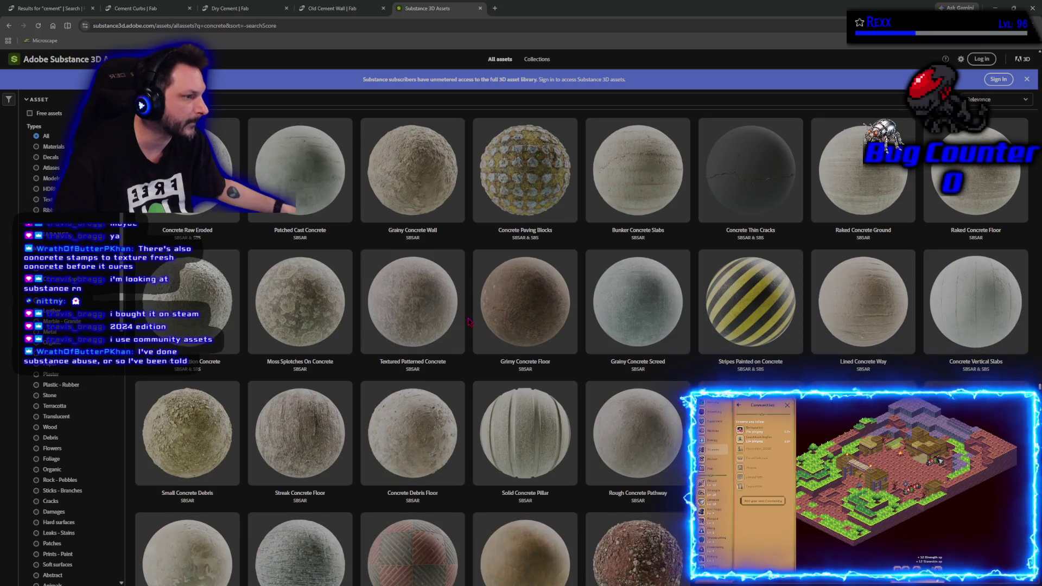
scroll(469, 321, down, 3)
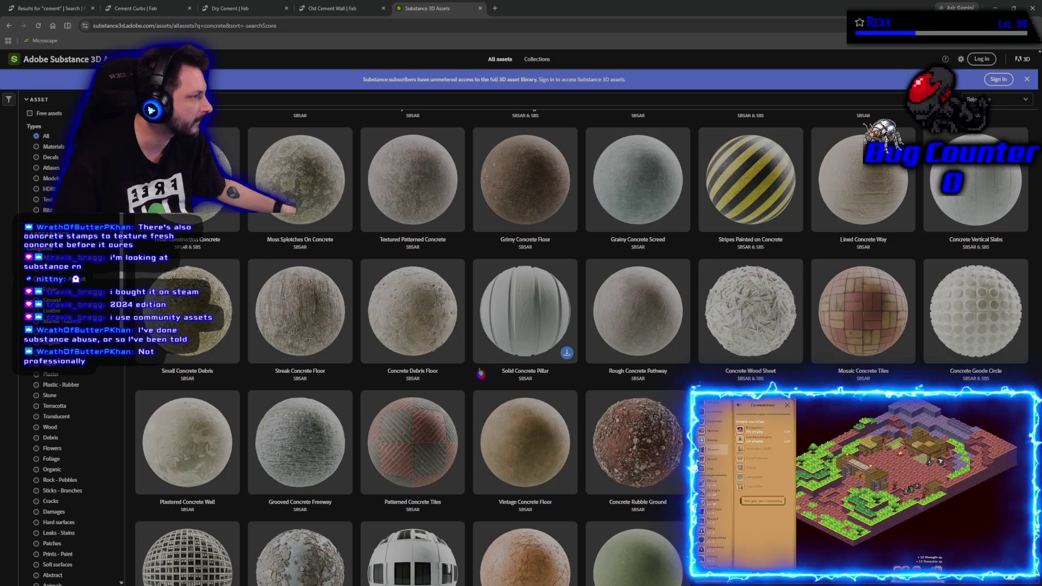
scroll(480, 372, down, 3)
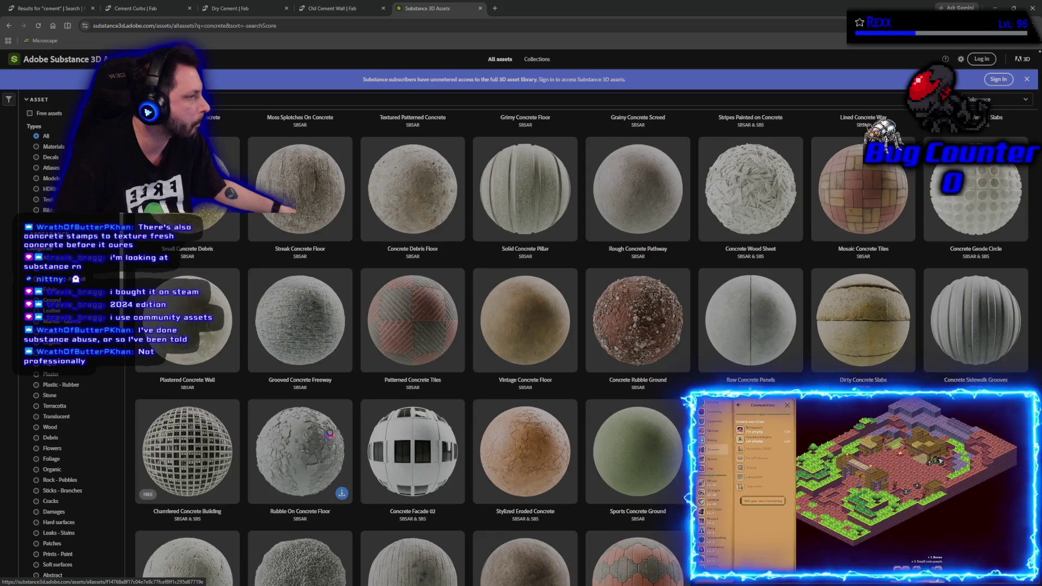
scroll(330, 433, down, 2)
scroll(329, 432, down, 2)
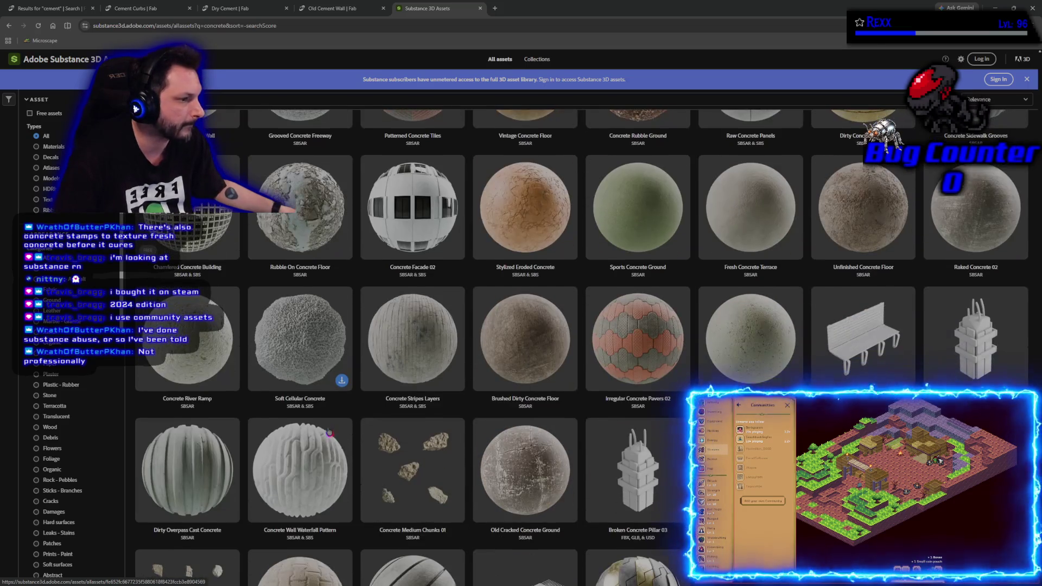
scroll(244, 407, down, 3)
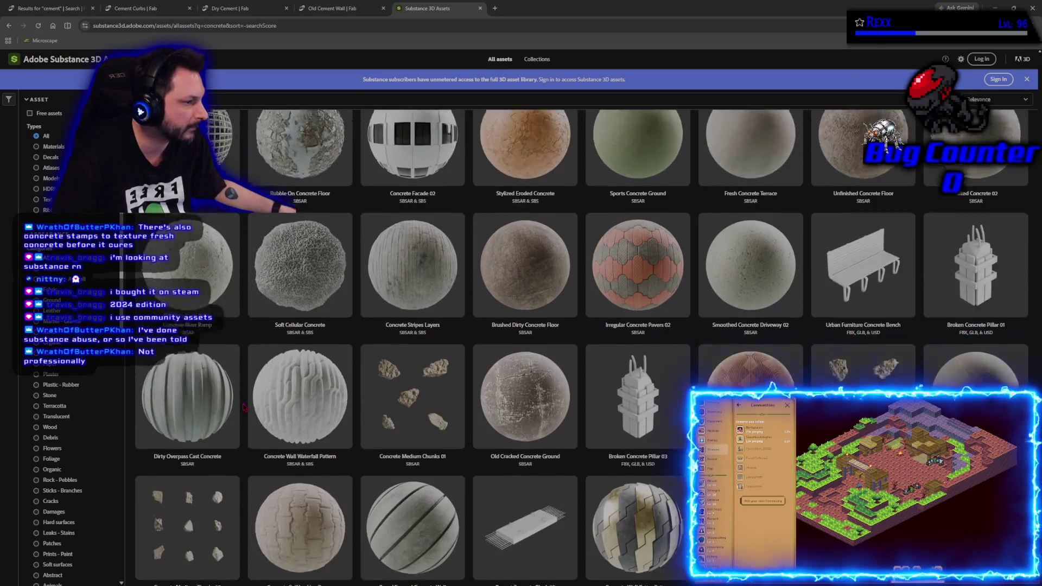
scroll(244, 407, down, 3)
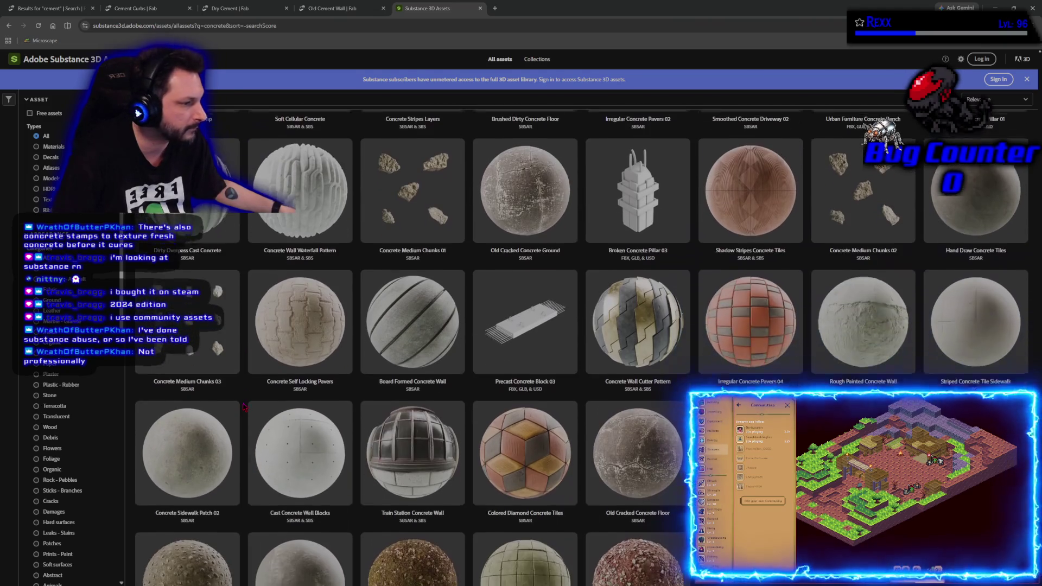
scroll(244, 407, down, 3)
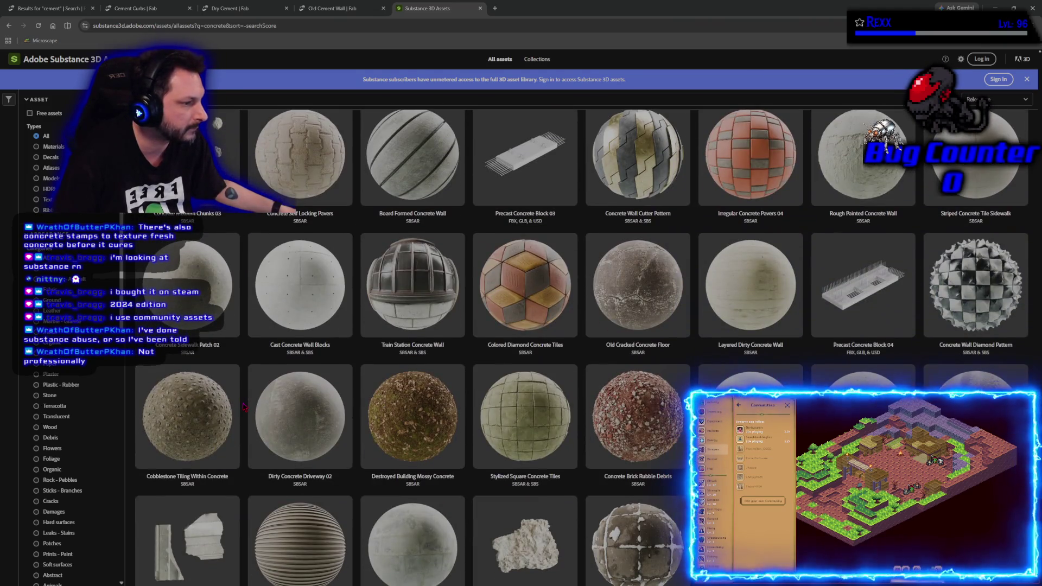
scroll(244, 407, down, 5)
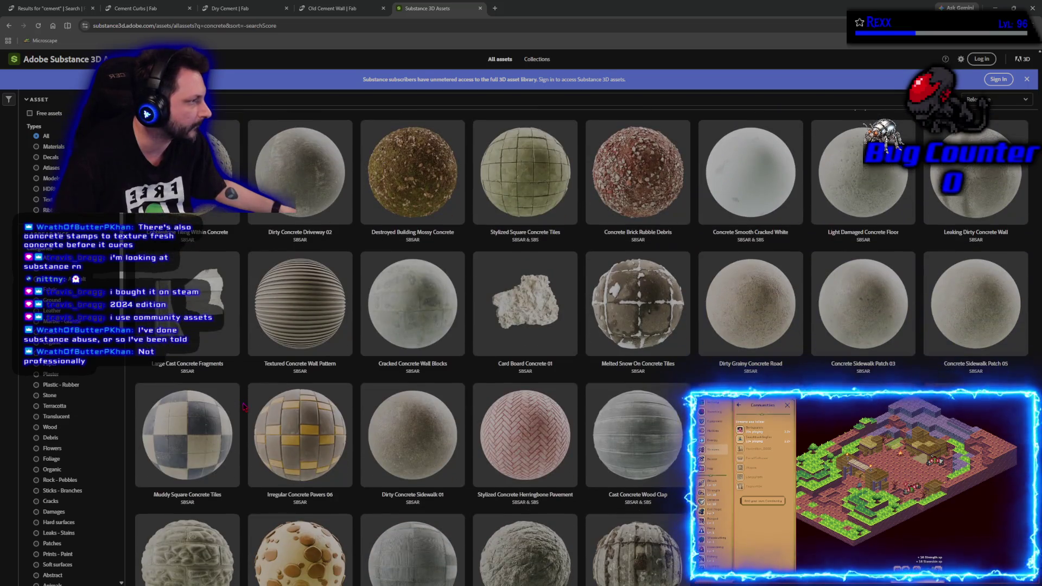
scroll(244, 407, down, 4)
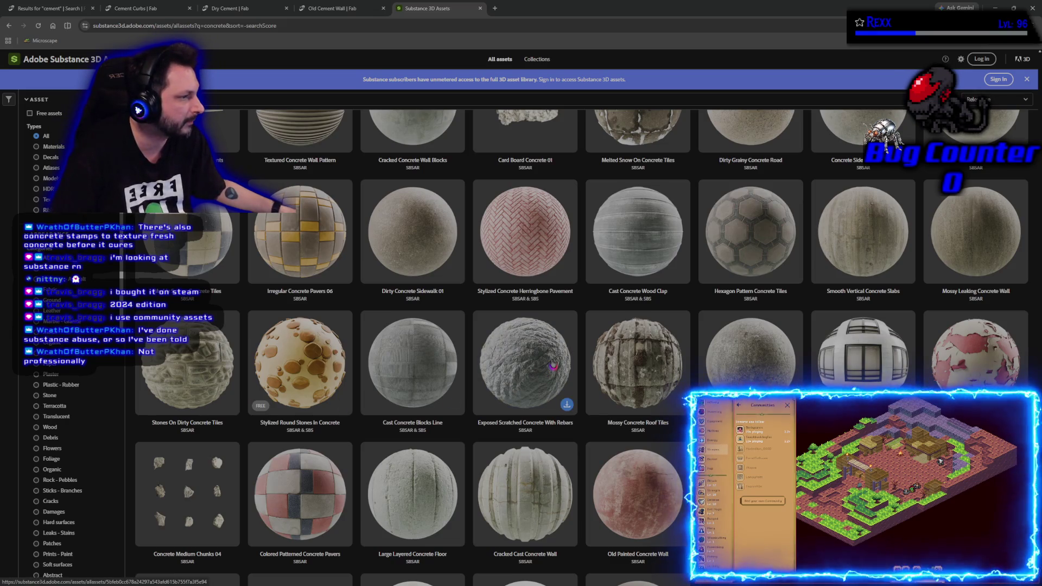
scroll(544, 360, down, 4)
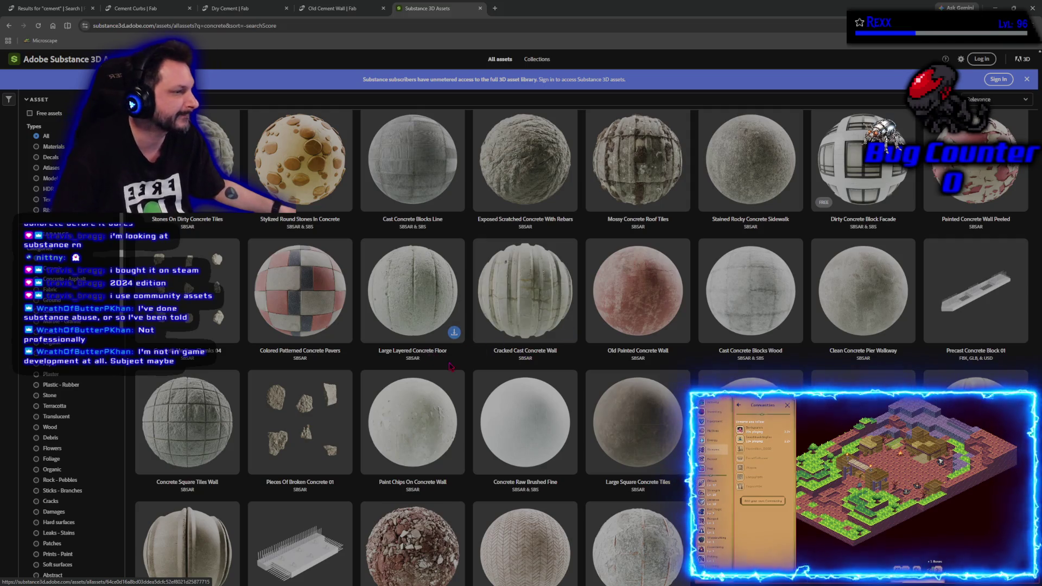
scroll(465, 361, down, 4)
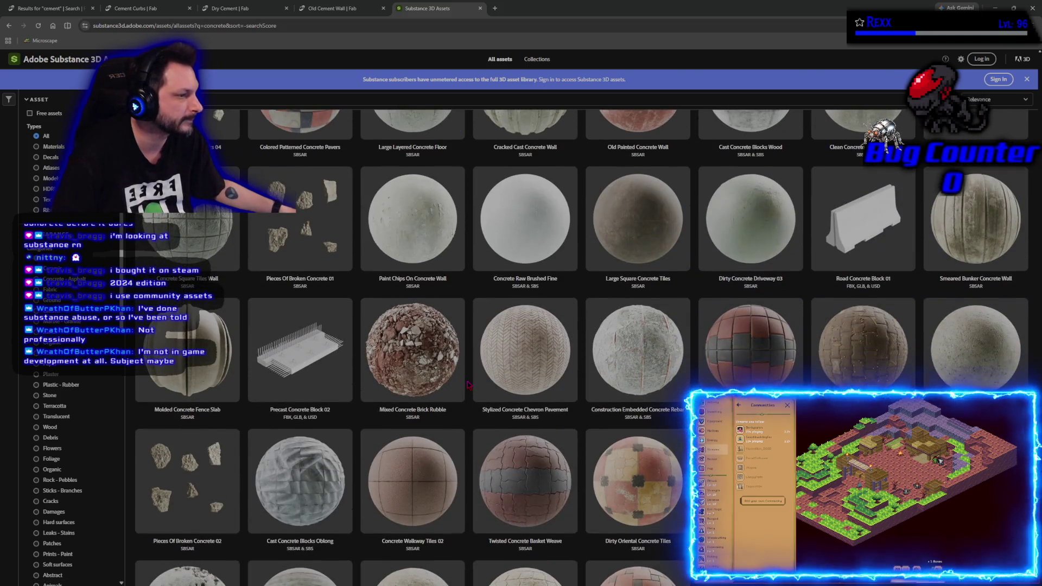
scroll(468, 386, down, 5)
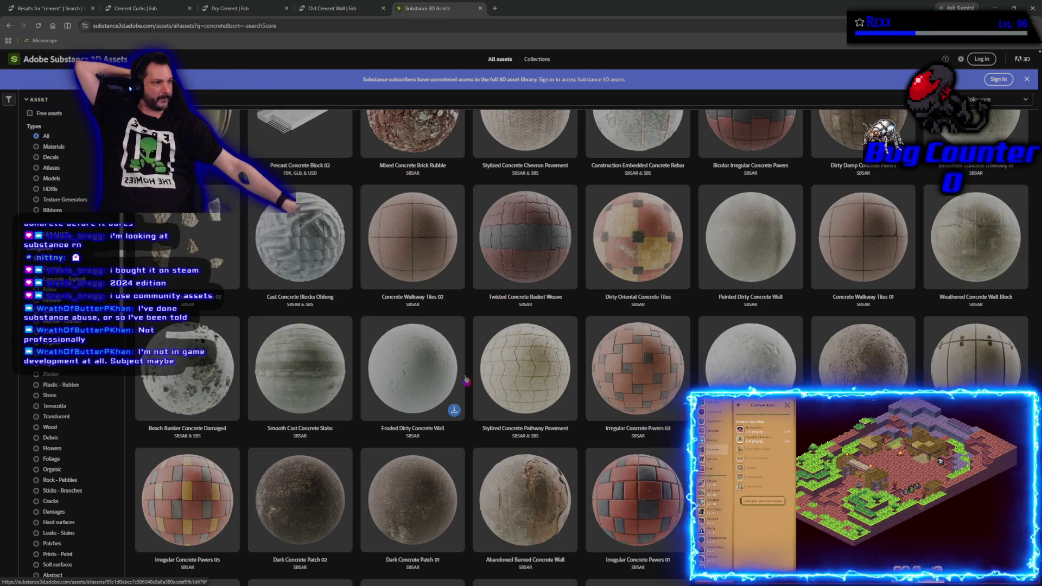
scroll(471, 432, down, 2)
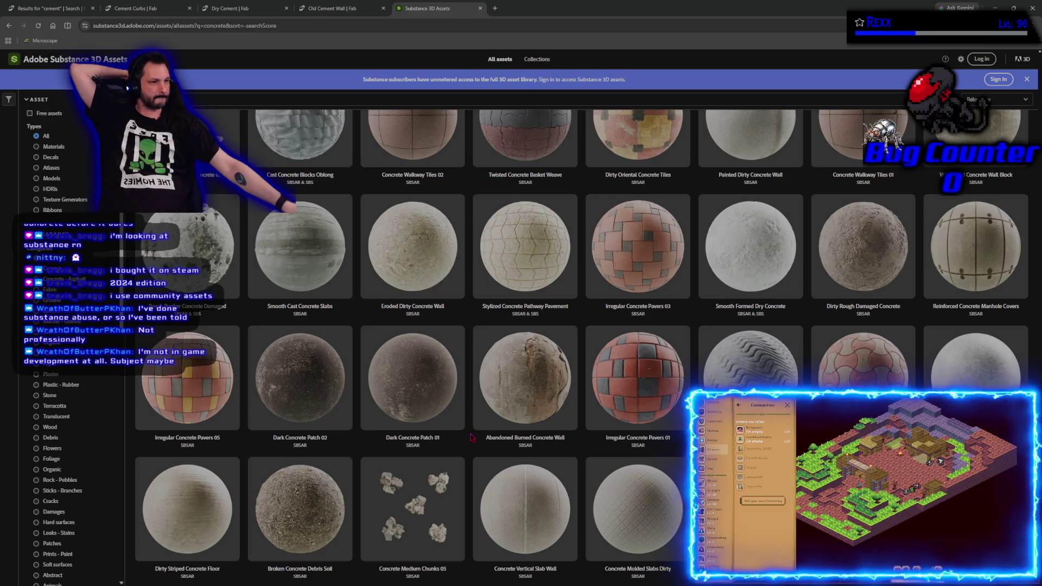
scroll(471, 438, down, 3)
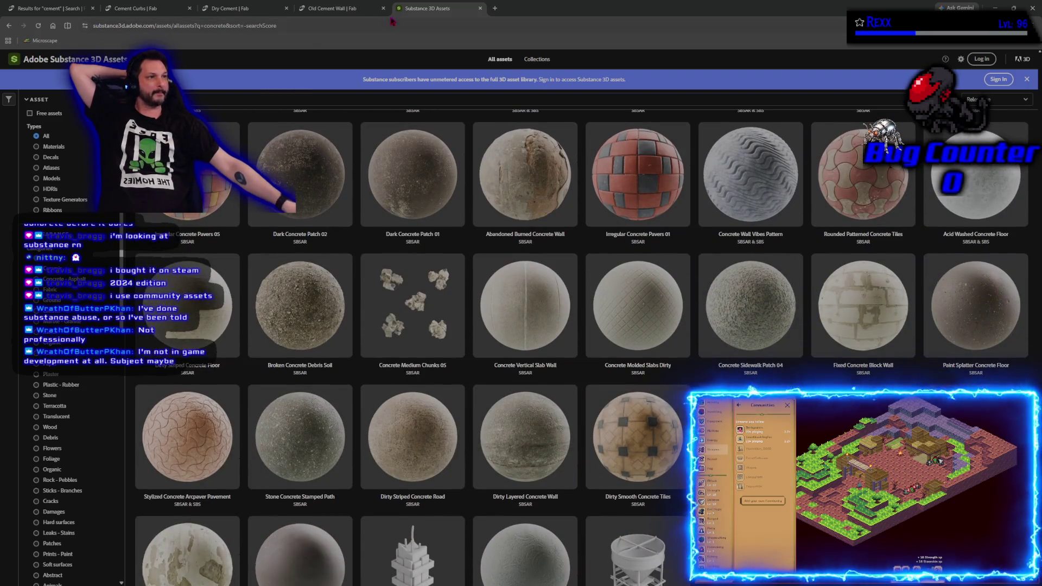
key(ctrl+w)
key(ctrl+w)
key(ctrl+w)
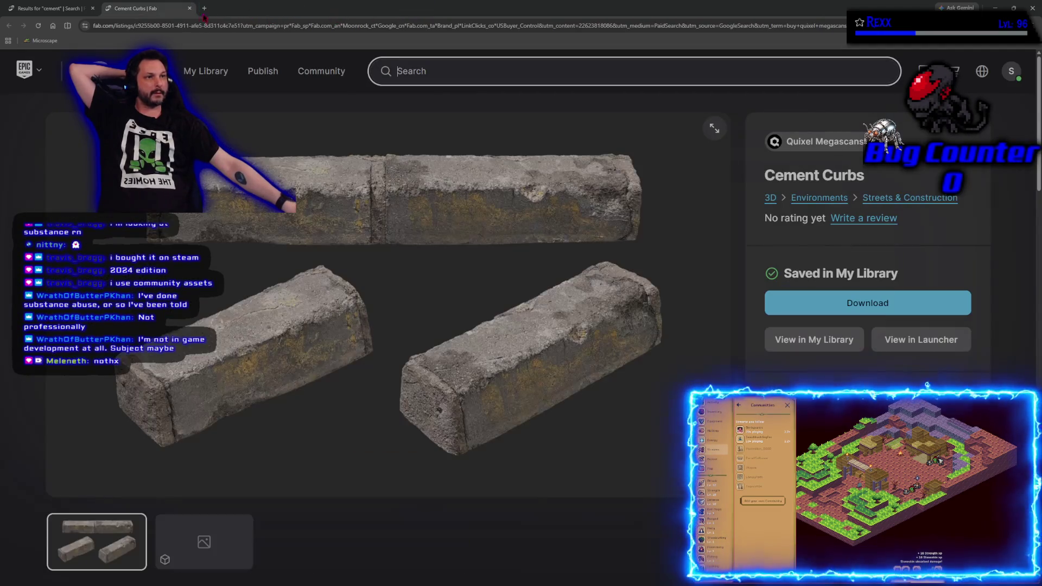
Close the Fab browser tabs with Ctrl+W to return to the WBP_LoadSlot_Vacant widget editor.
key(ctrl+w)
key(ctrl+w)
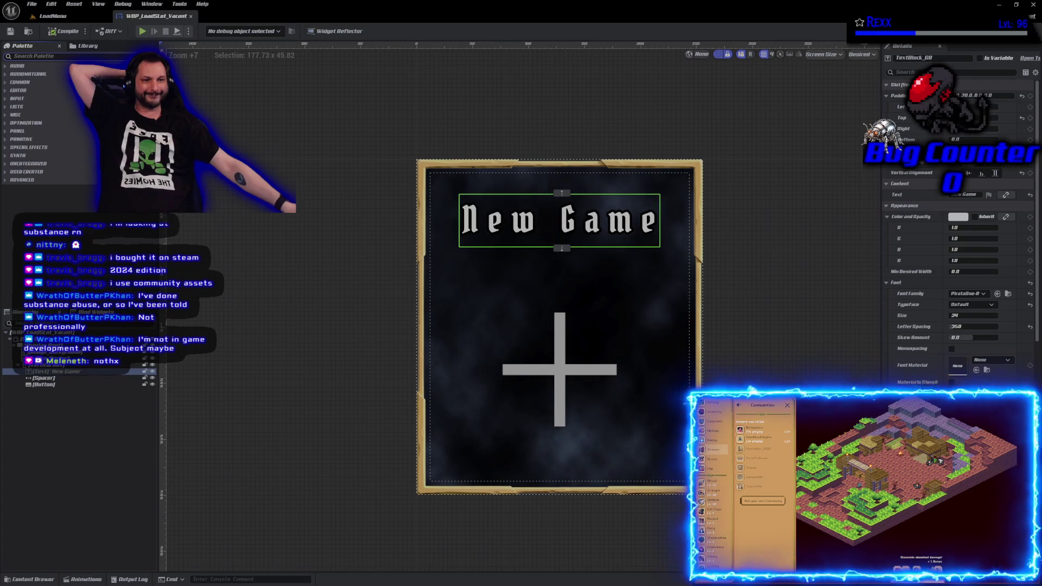
Deselect the New Game title text and switch to the browser's SpongeBrick material page.
click(306, 445)
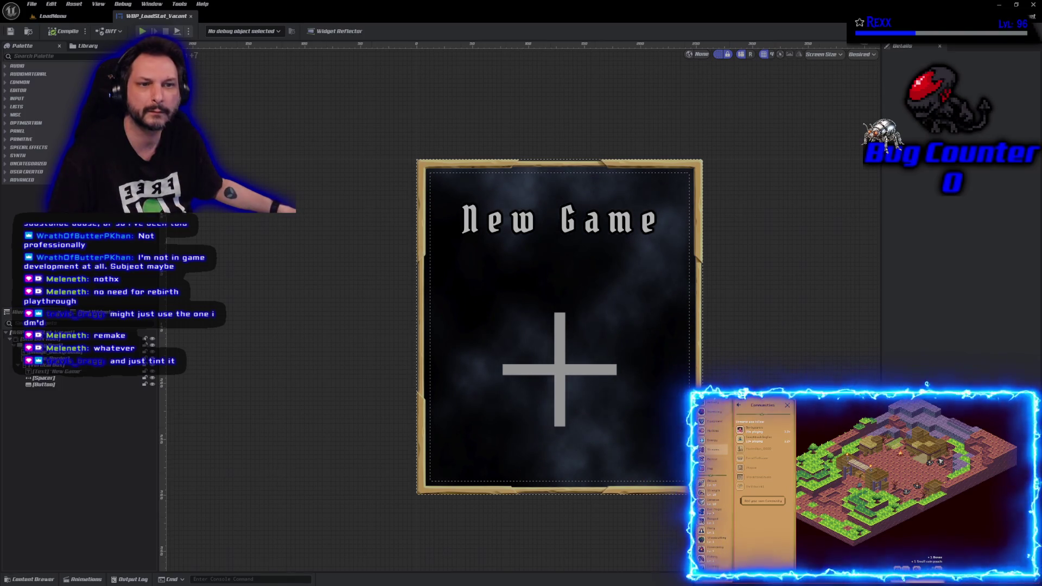
key(alt+Tab)
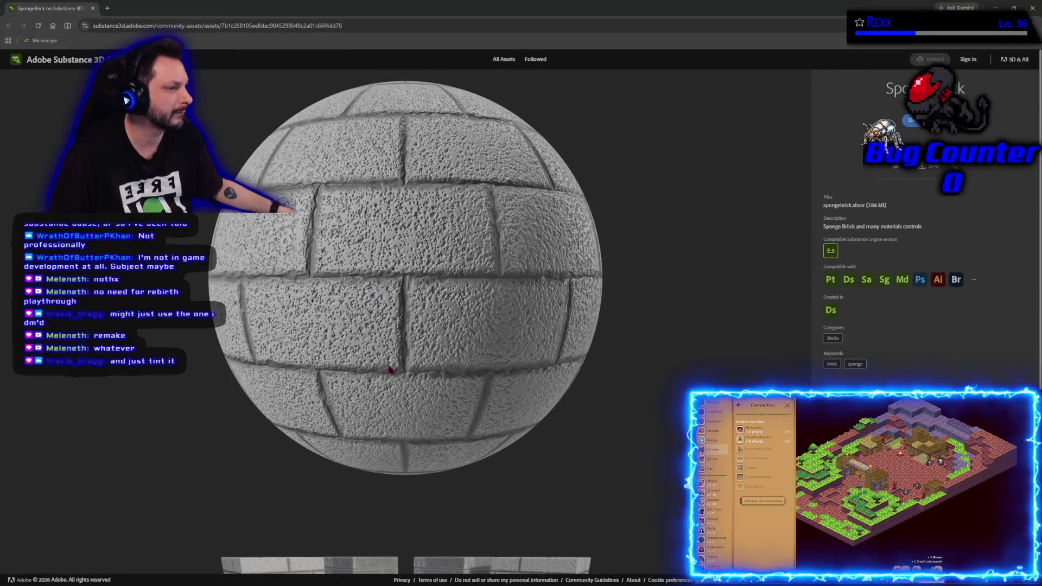
scroll(391, 369, down, 3)
scroll(366, 371, up, 3)
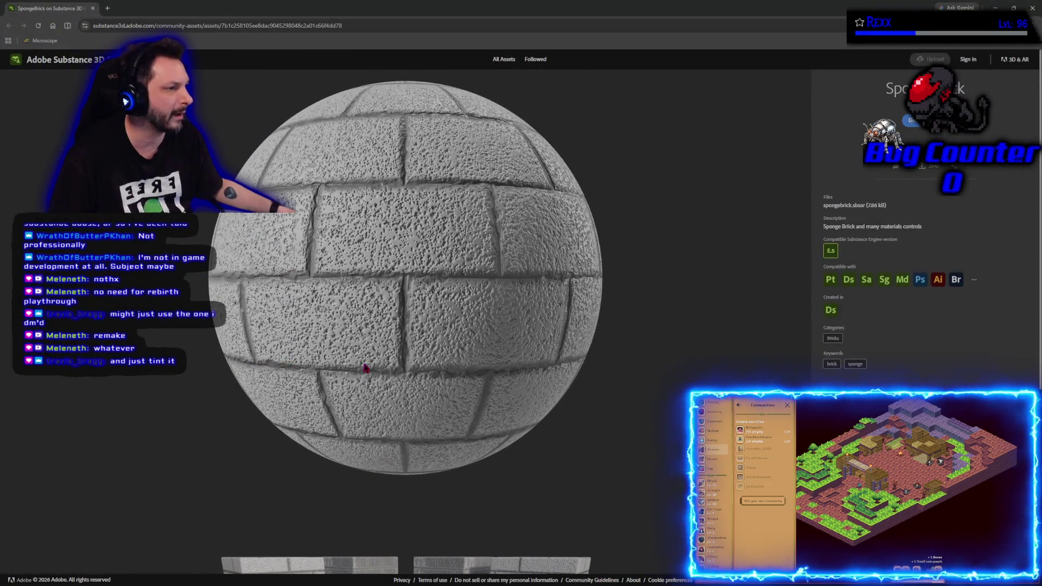
scroll(293, 424, down, 3)
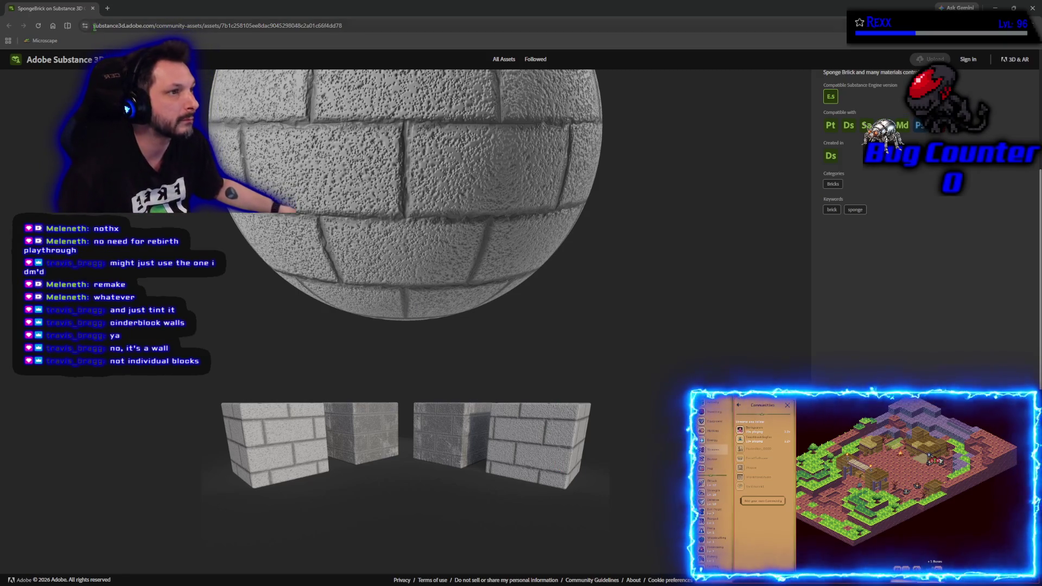
key(alt+Tab)
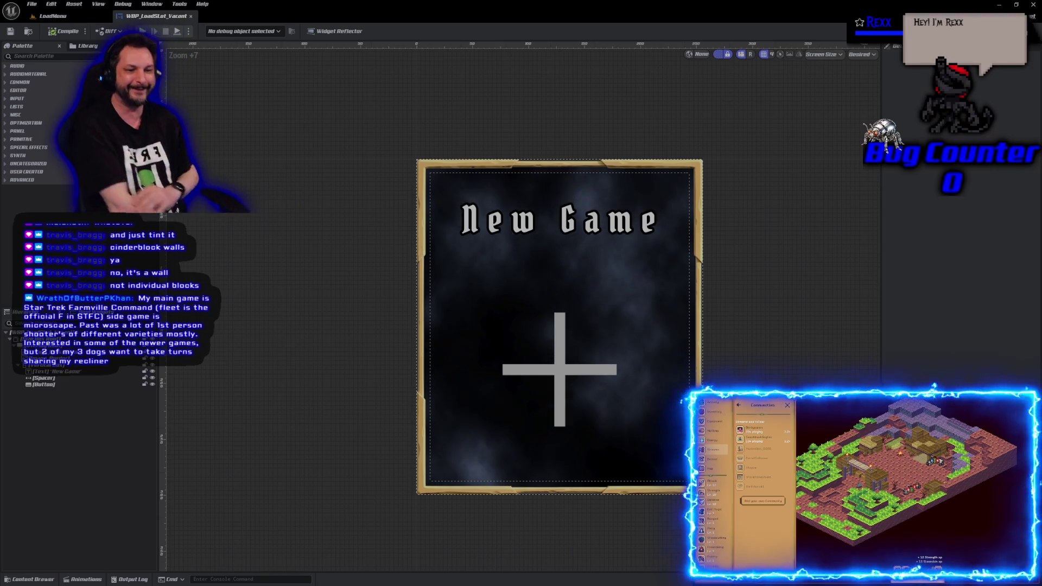
Scroll up in the WBP_LoadSlot_Vacant editor to view the New Game card with its plus icon.
scroll(559, 326, up, 1)
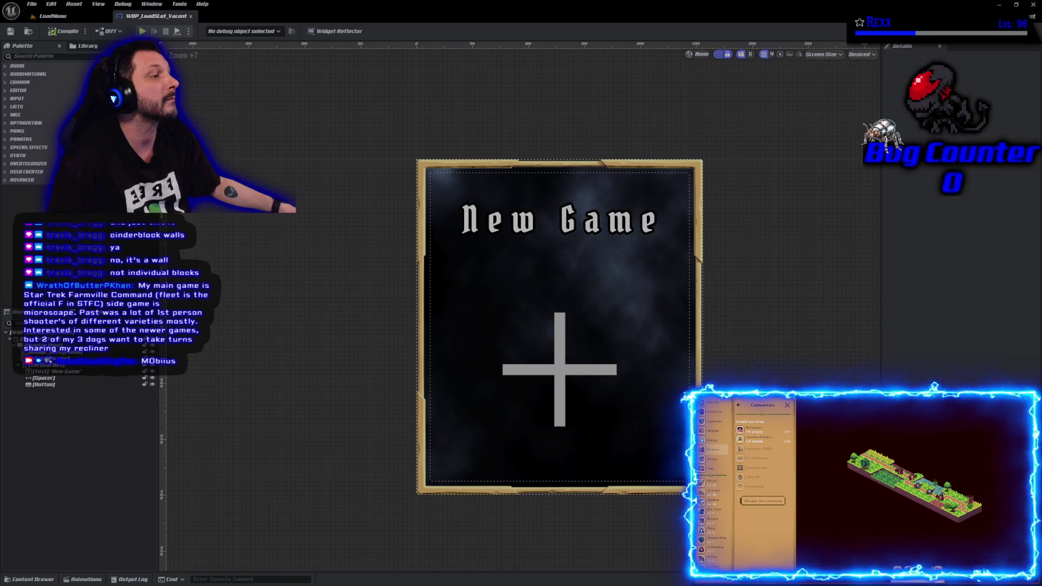
Set the spacer below the New Game title to a height of 40.
click(68, 379)
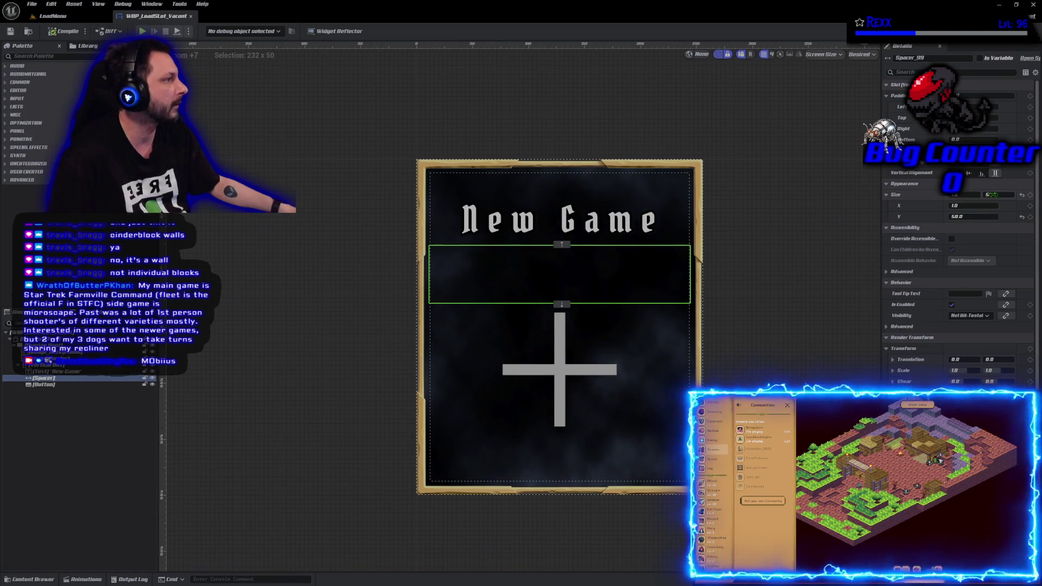
click(994, 195)
text(40)
key(Return)
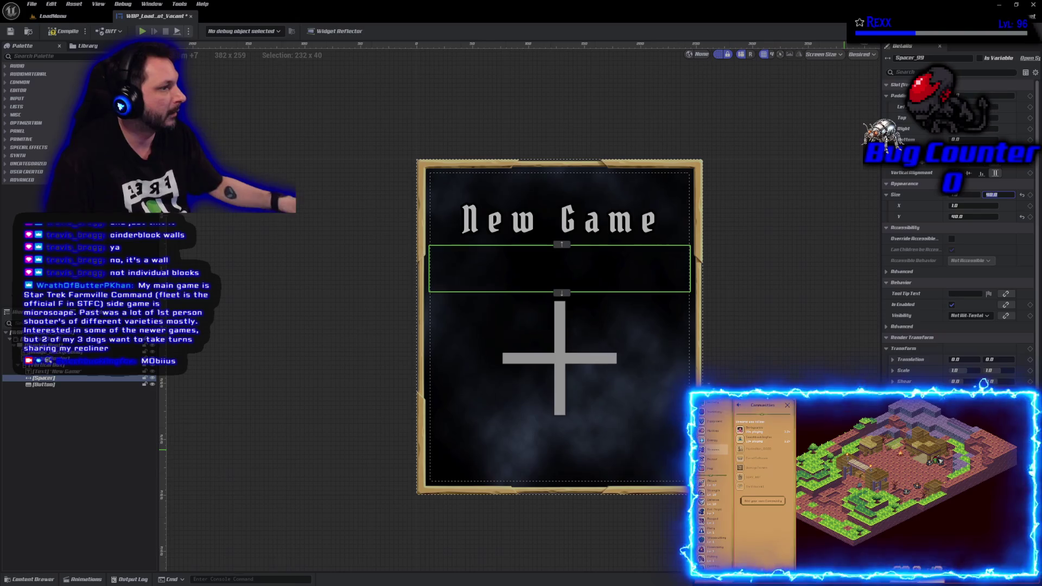
Compile and save the widget blueprint, then switch to GitHub Desktop's pending changes.
click(57, 32)
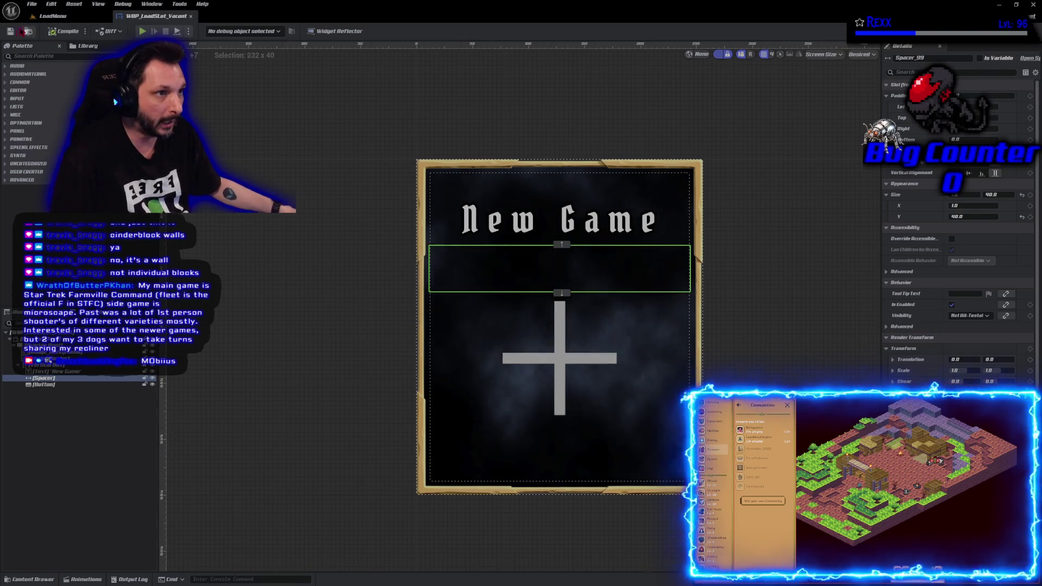
click(10, 31)
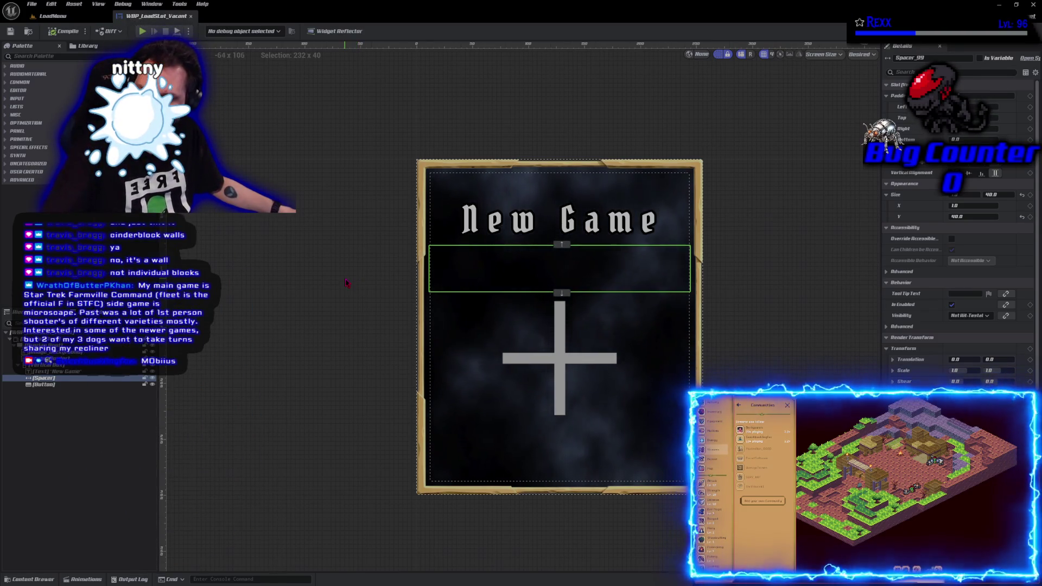
key(alt+Tab)
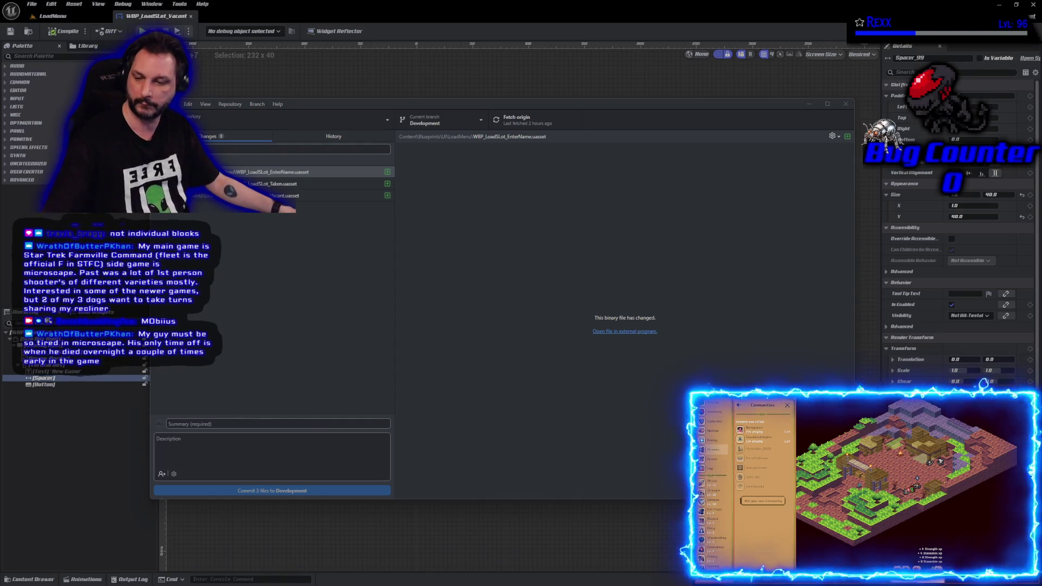
Enter the summary 'Vacant Load Slot' and commit the 3 load-slot widget files to Development.
click(371, 422)
text(Vacant Load Slot)
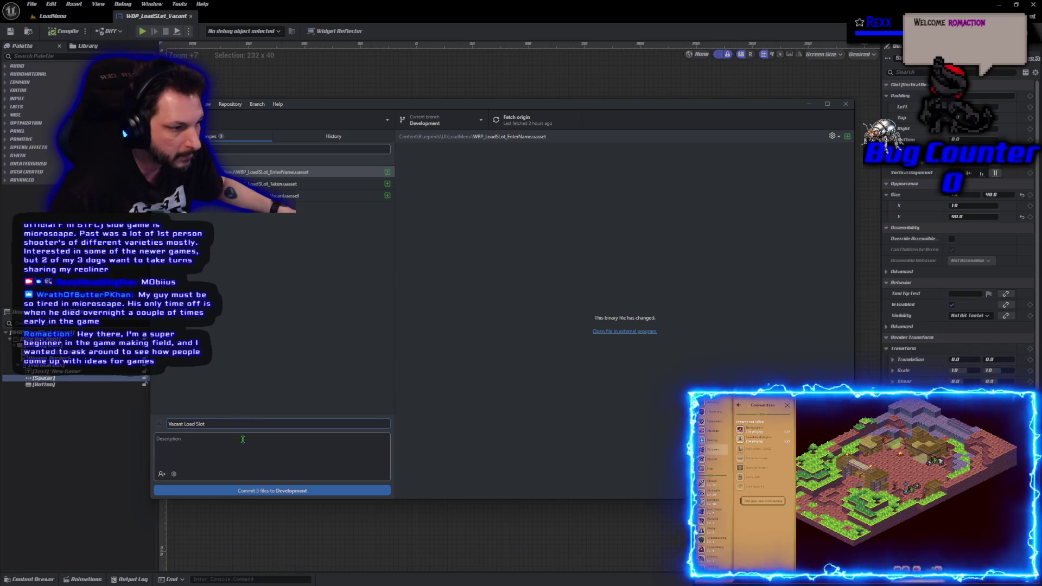
click(244, 491)
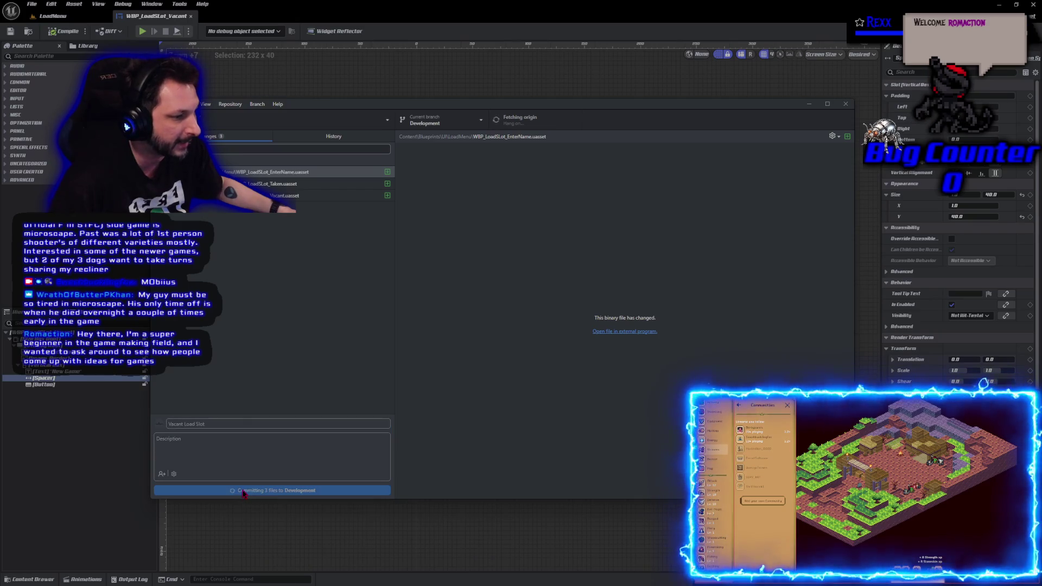
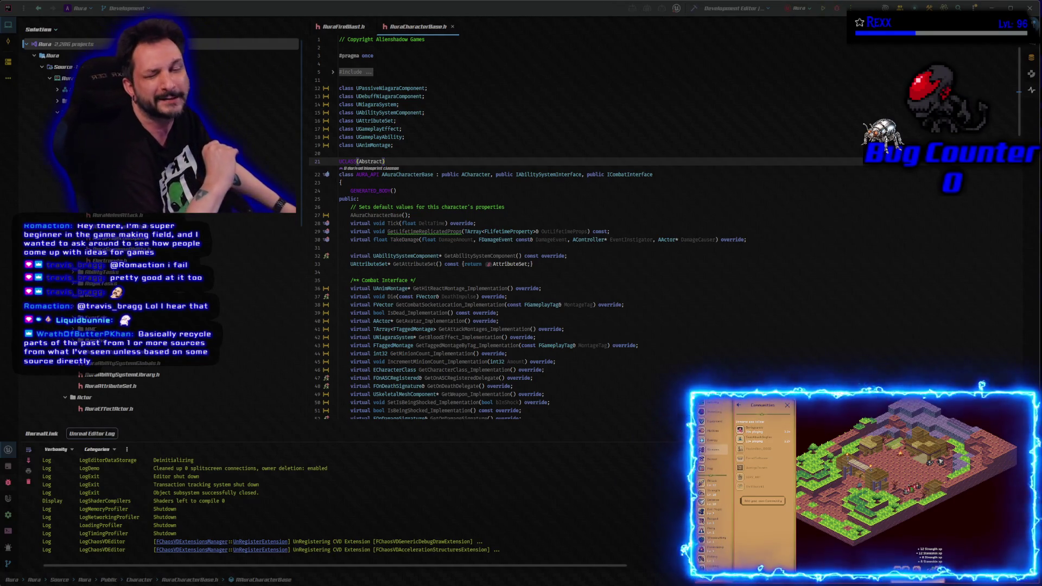
Close the Aura solution window so ProjectCerberus can be opened in Rider.
click(1030, 8)
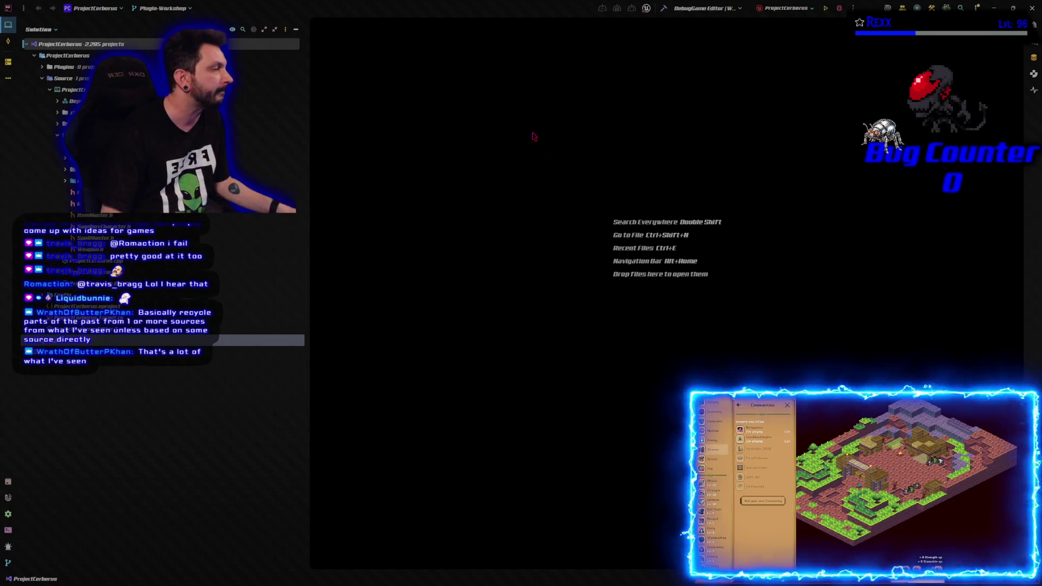
Launch the DebugGame Editor build in Unreal, then frame the start platform in the viewport.
click(839, 9)
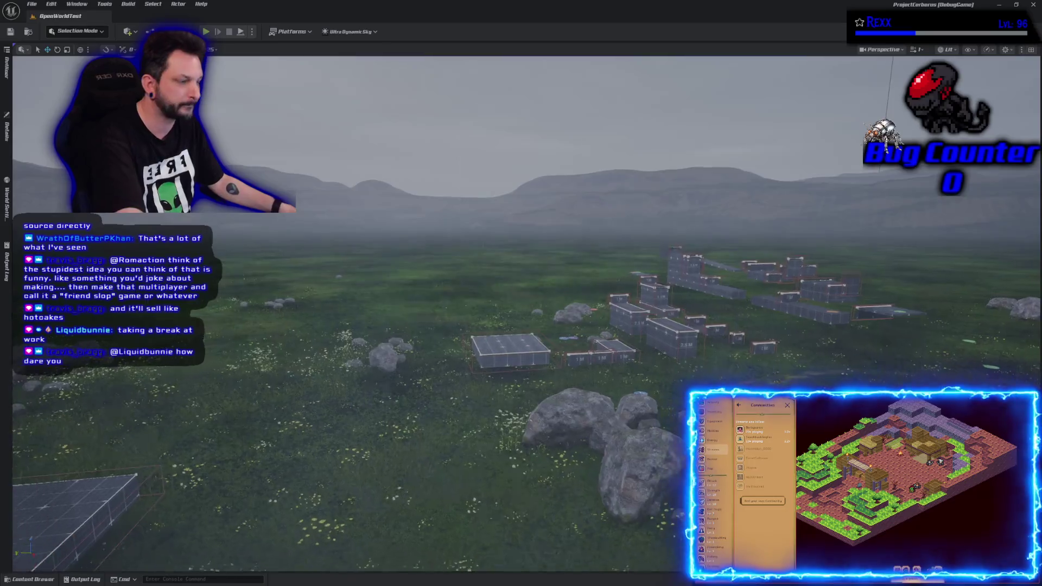
key(f)
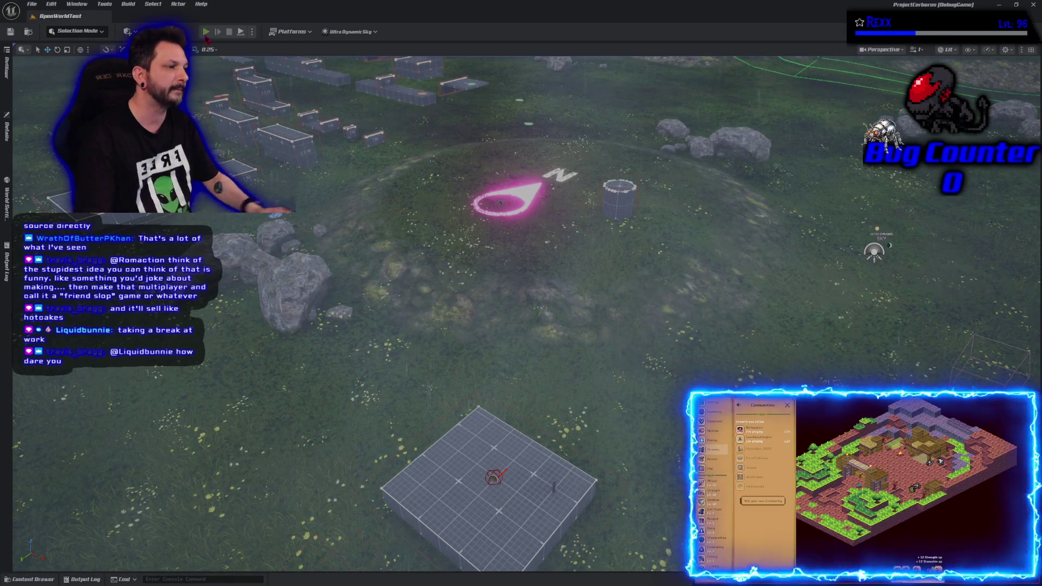
click(206, 32)
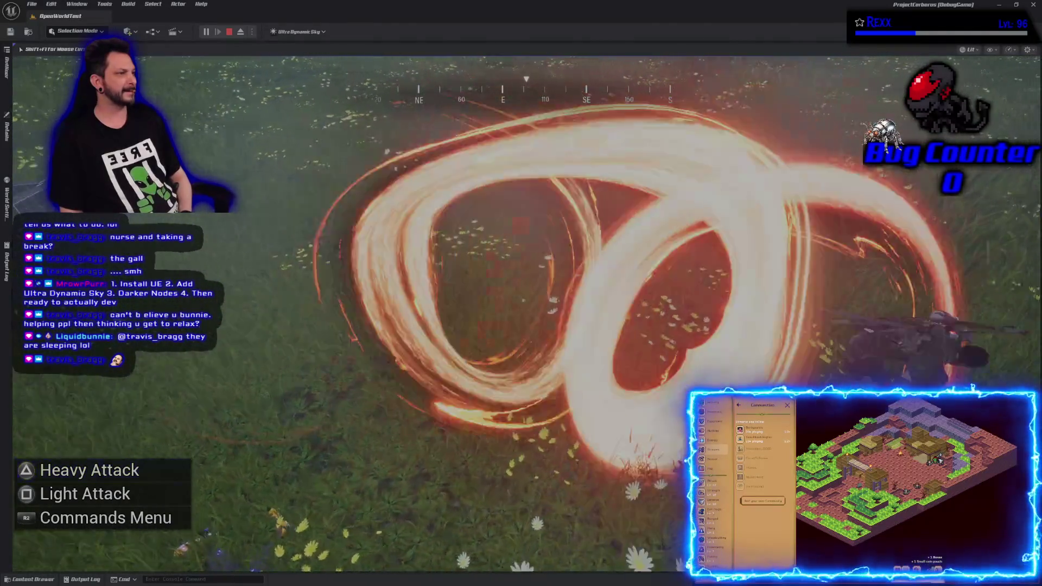
key(Escape)
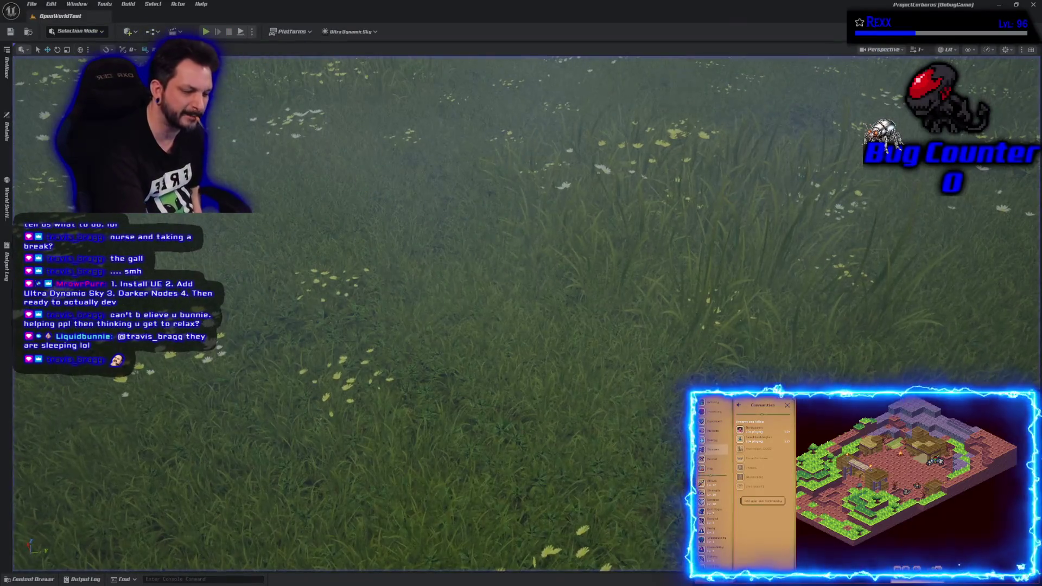
click(206, 32)
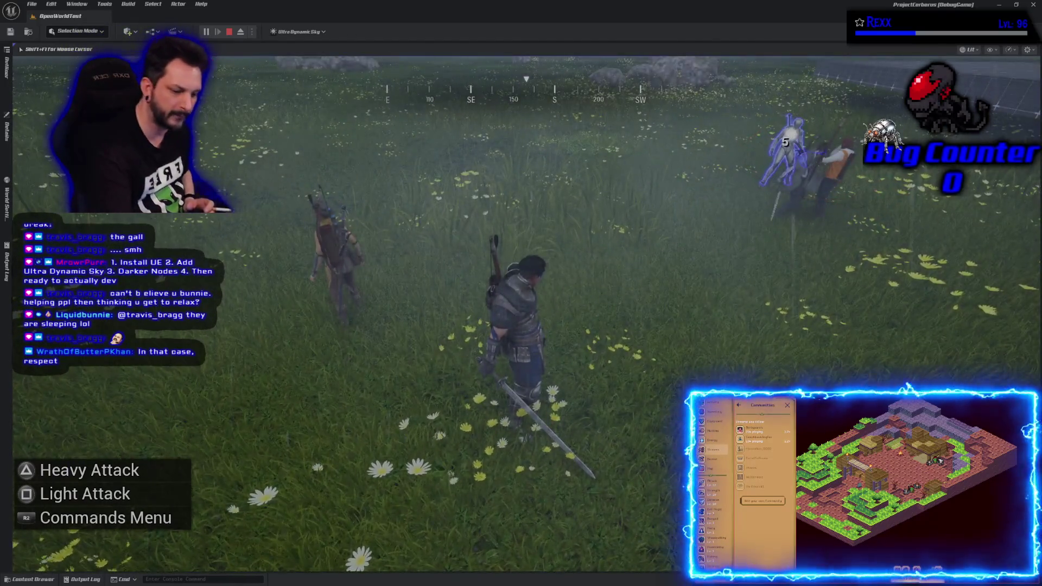
key(Escape)
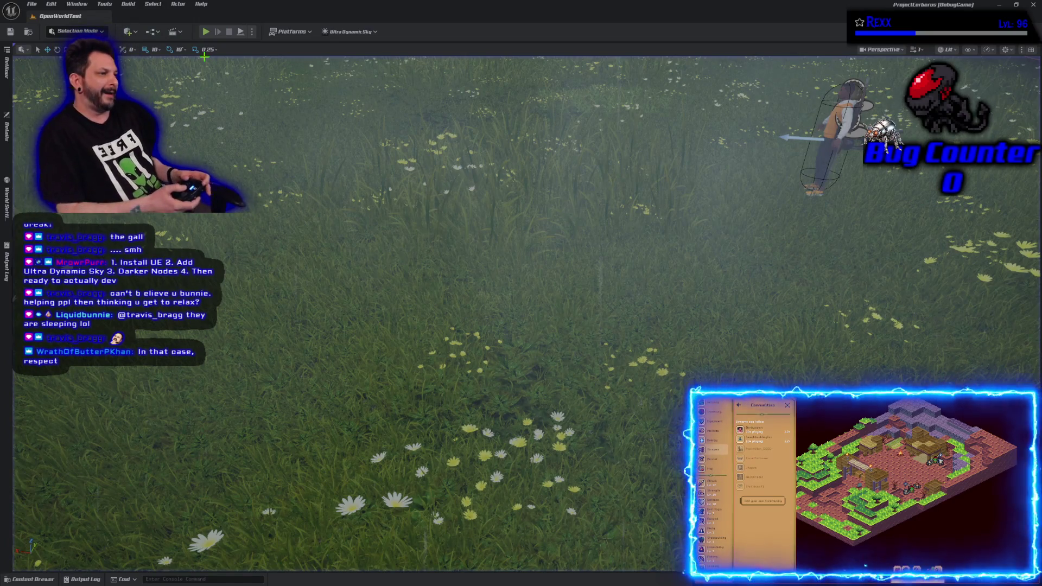
Play-test the grassland level with the sword-wielding character, then end the session.
key(alt+p)
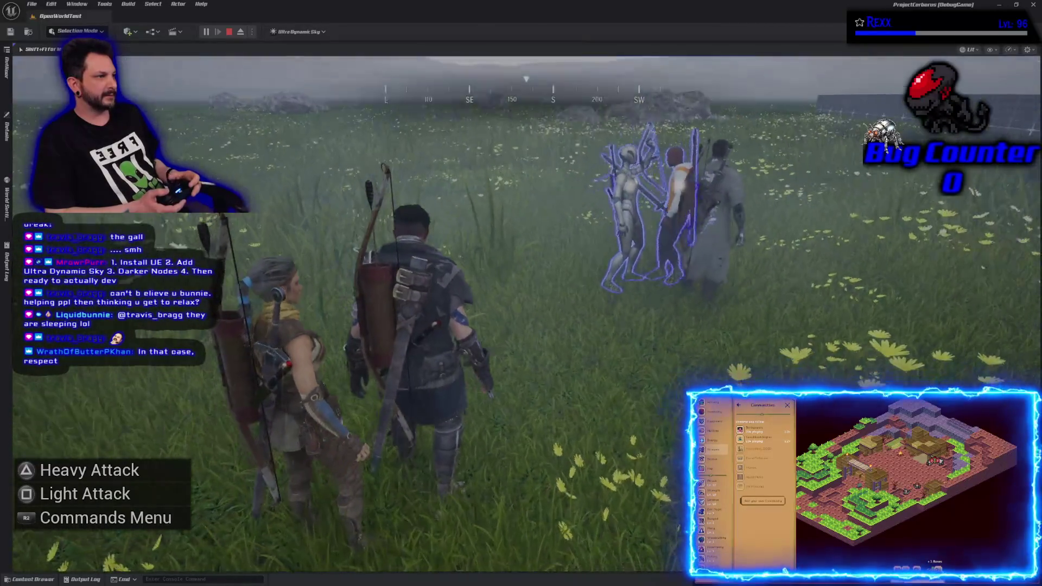
key(Escape)
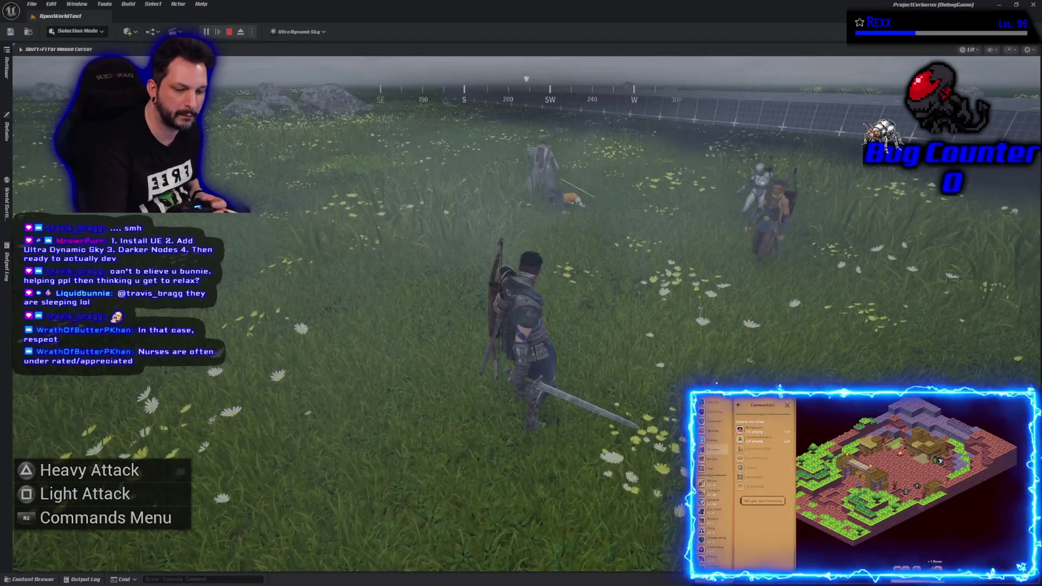
End the running play session to return to the OpenWorldTest editor viewport.
key(Escape)
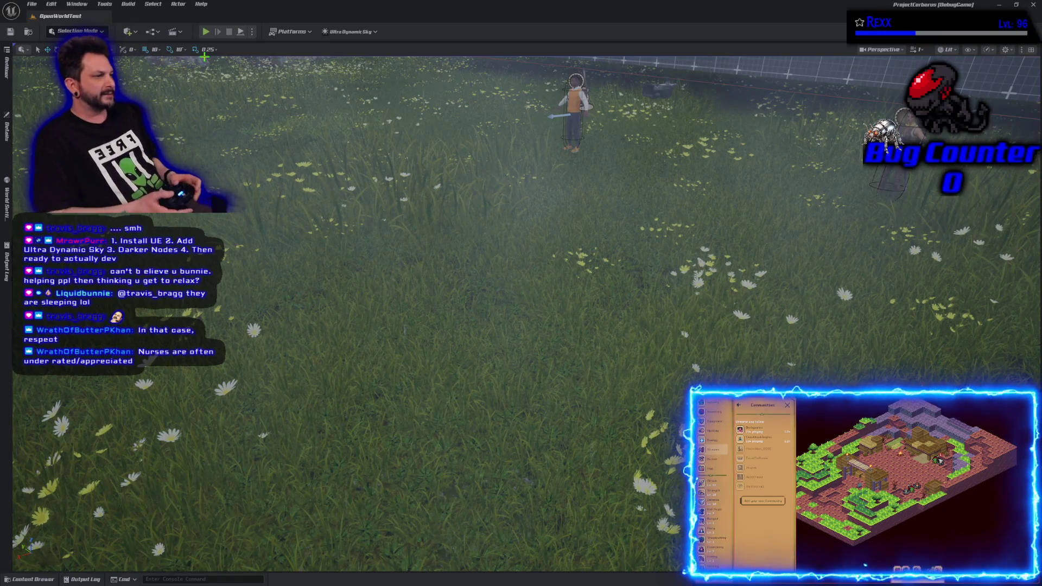
Start a new Play In Editor session beside the 2 M test cylinder.
key(alt+p)
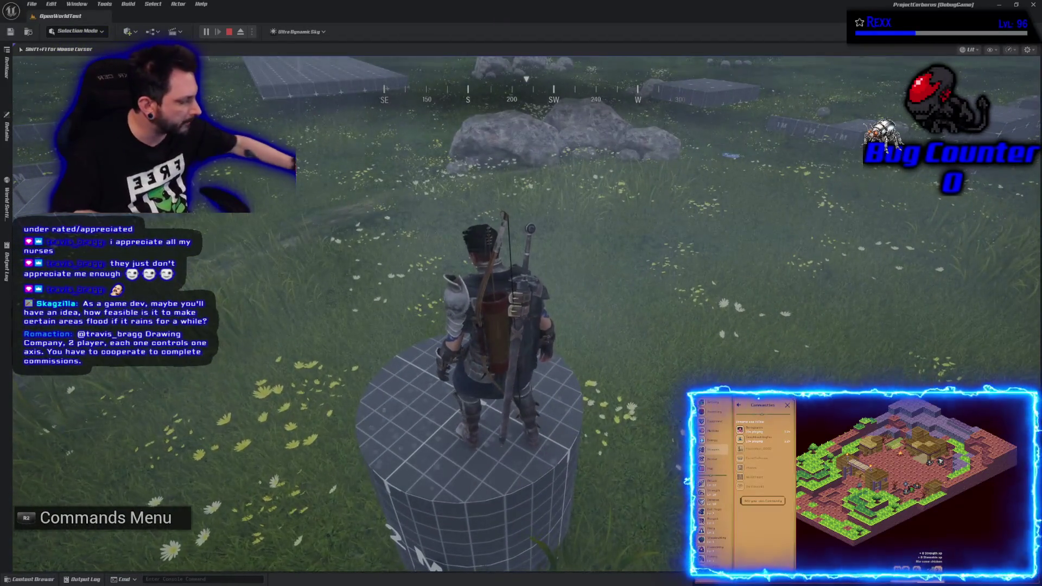
After climbing onto the 2 M cylinder, end the play session and resume editing.
key(Escape)
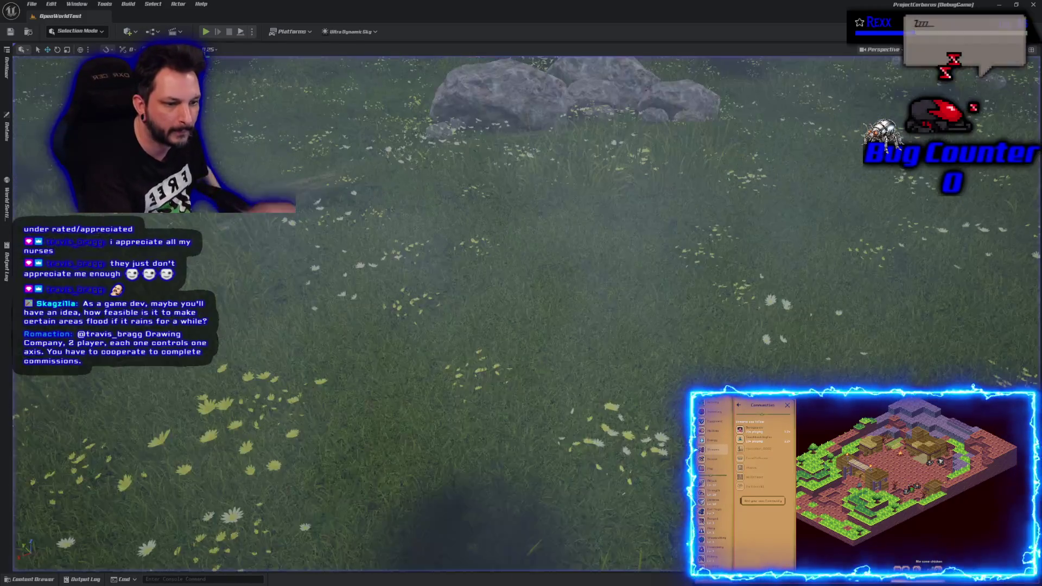